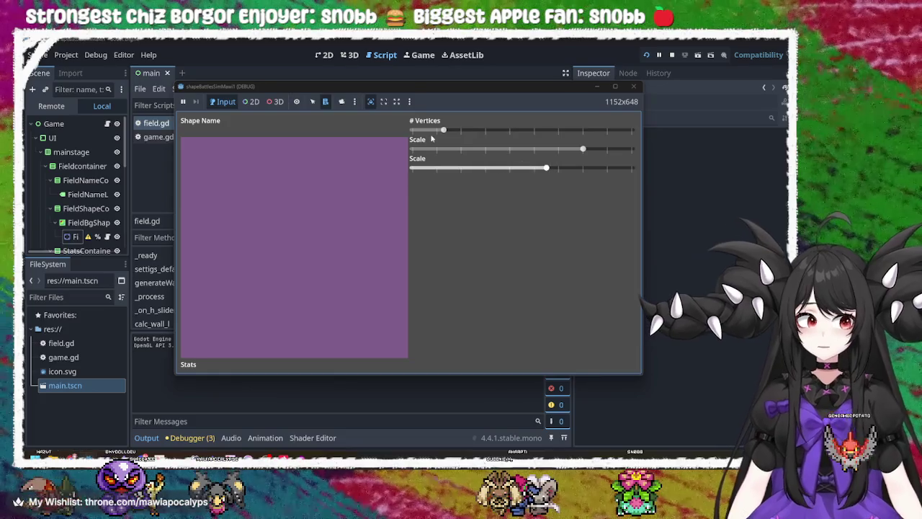
Step: Enlarge the test octagon, close the game, select wallsSummed on line 66, then go to the sine article
left_click_drag(546, 167, 559, 168)
left_click(633, 86)
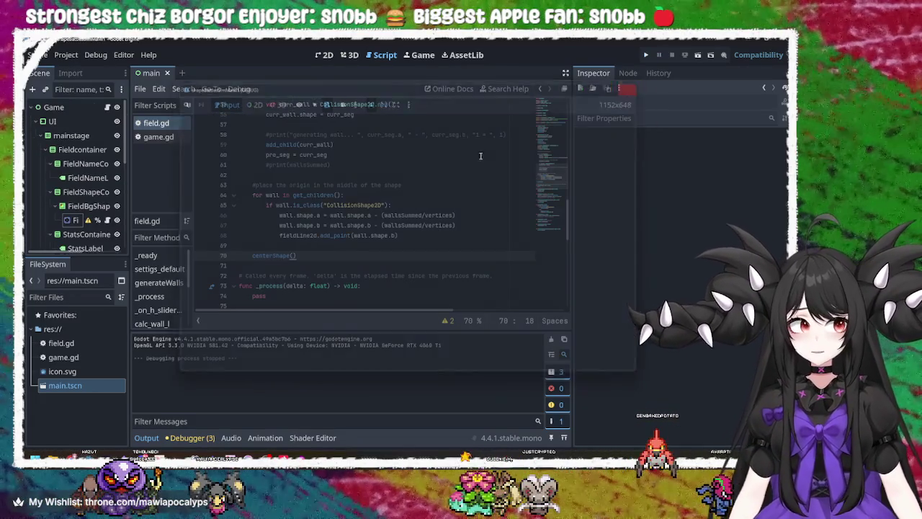
left_click(325, 215)
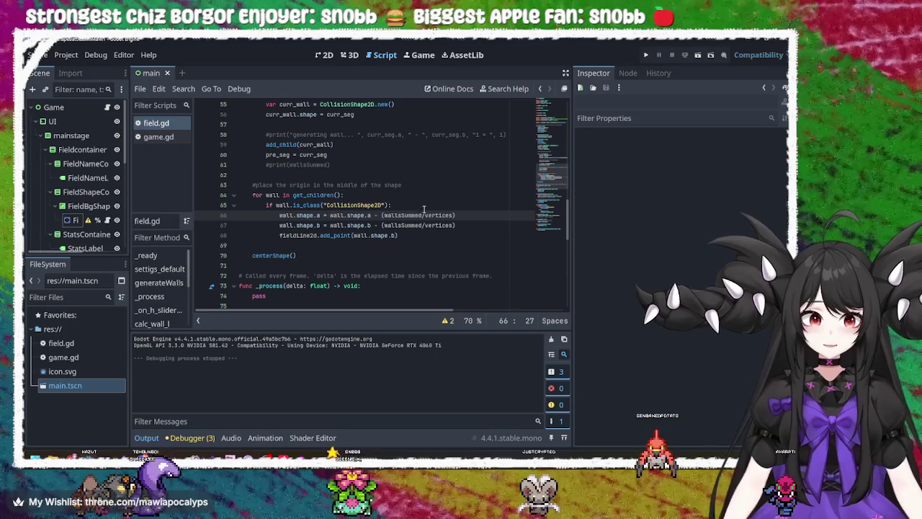
double_click(417, 215)
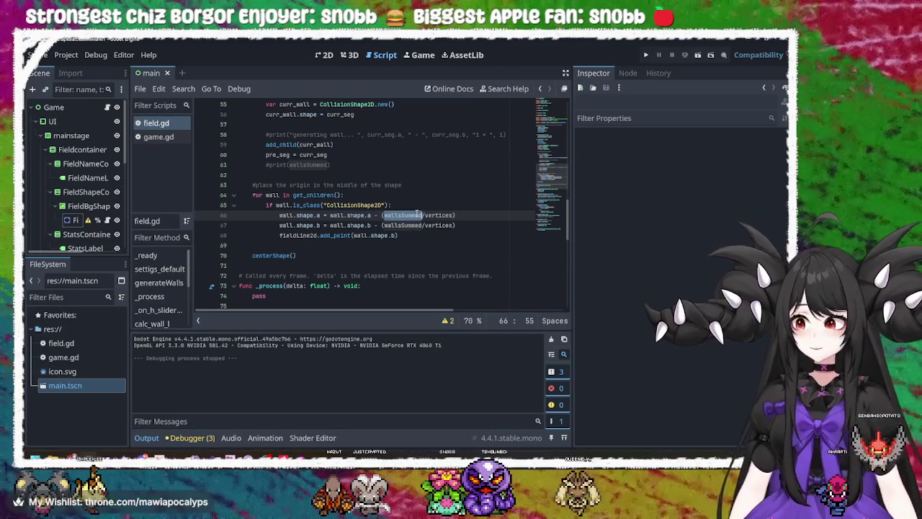
key("alt+Tab")
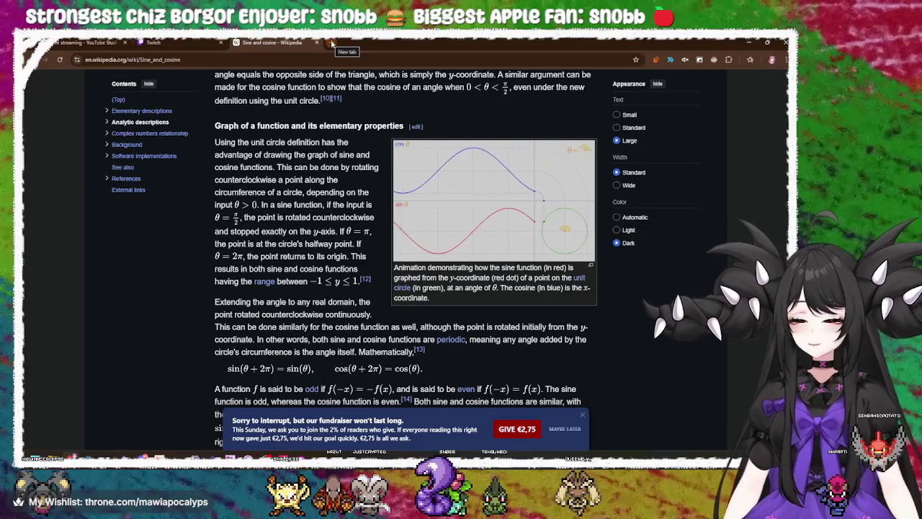
Step: In a new tab, search Google for 'find apothem of regular polygon' and open 'What is an Apothem?'
left_click(331, 42)
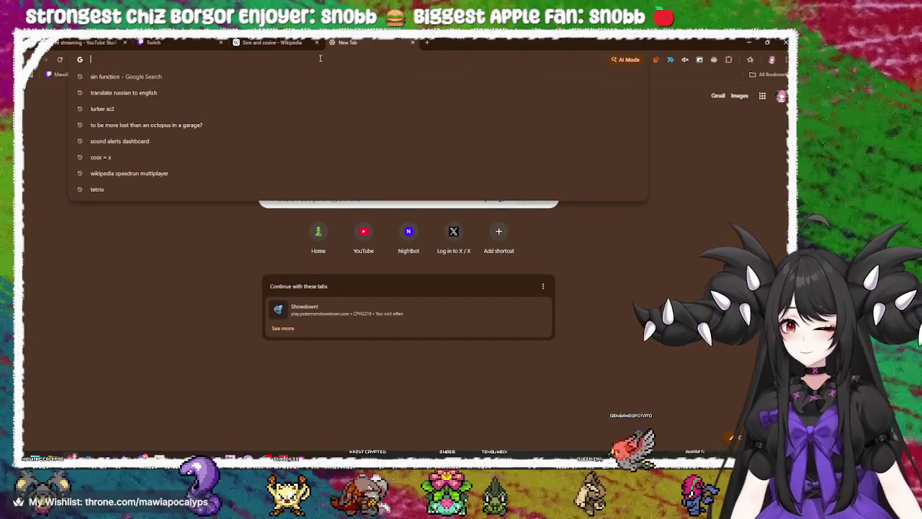
type("find")
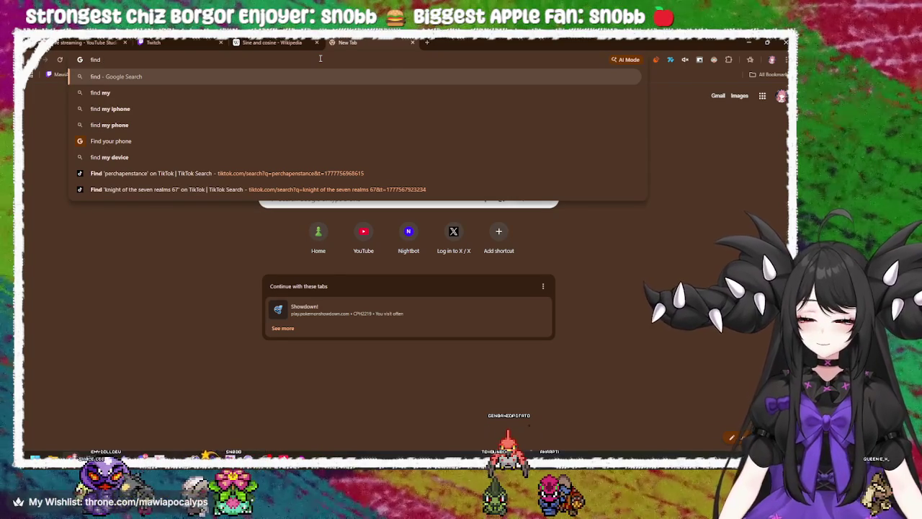
type(" center")
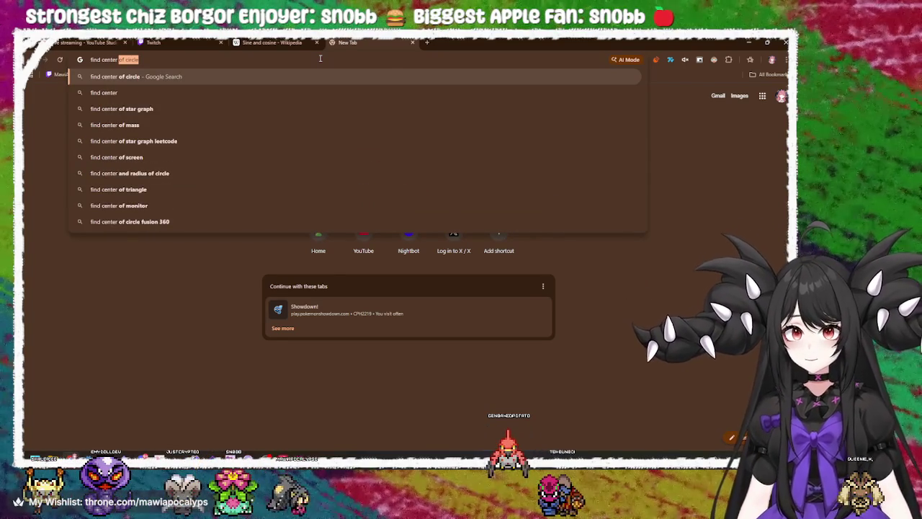
type(" of re")
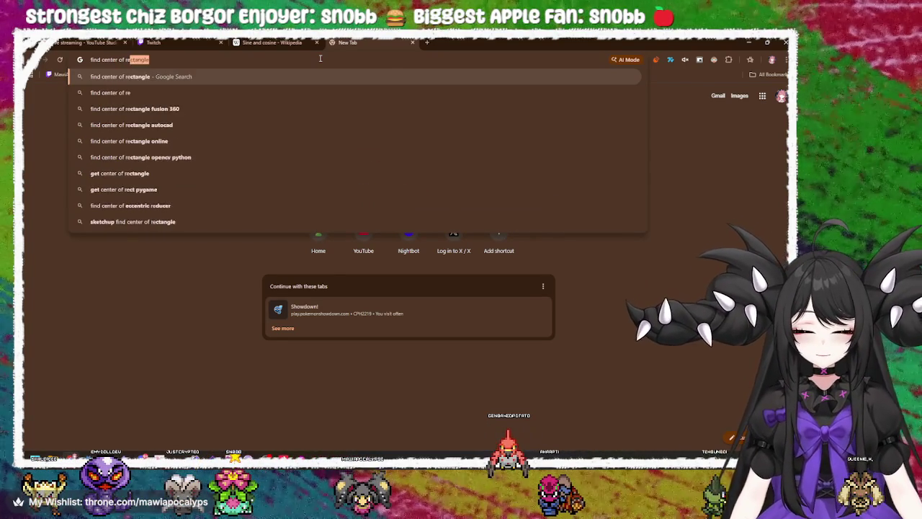
type("gular")
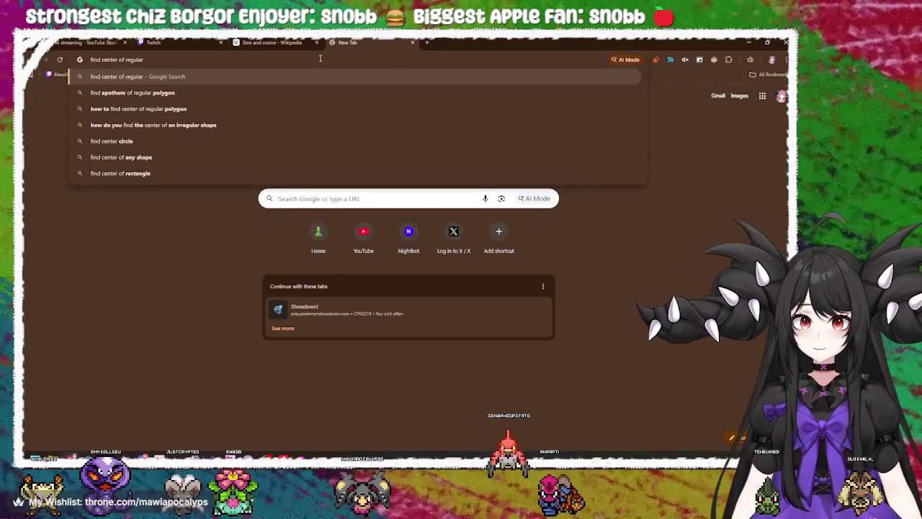
key("Down")
key("Return")
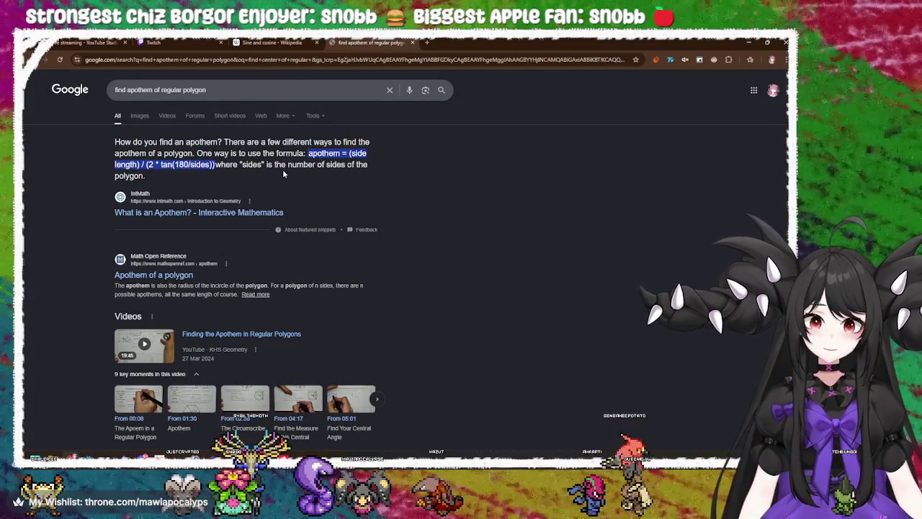
left_click(223, 211)
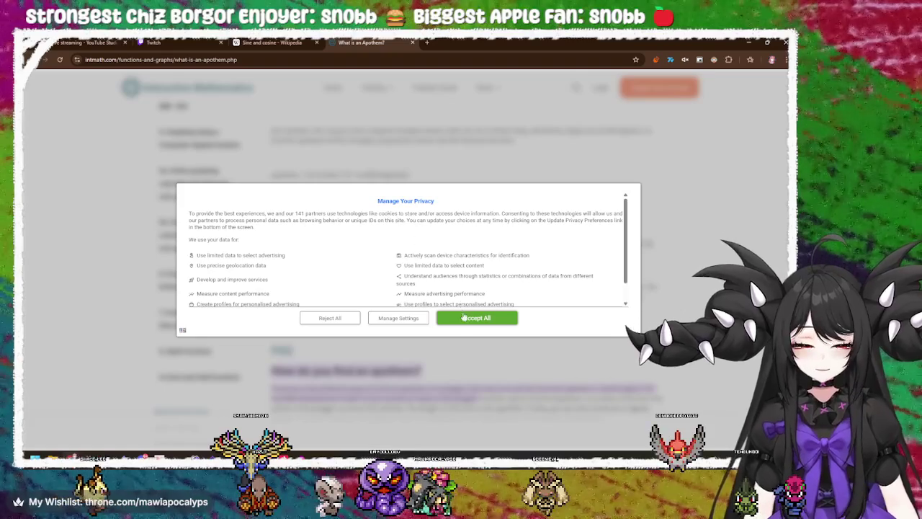
Step: Accept the cookie notice and scroll up to the apothem definition
left_click(464, 321)
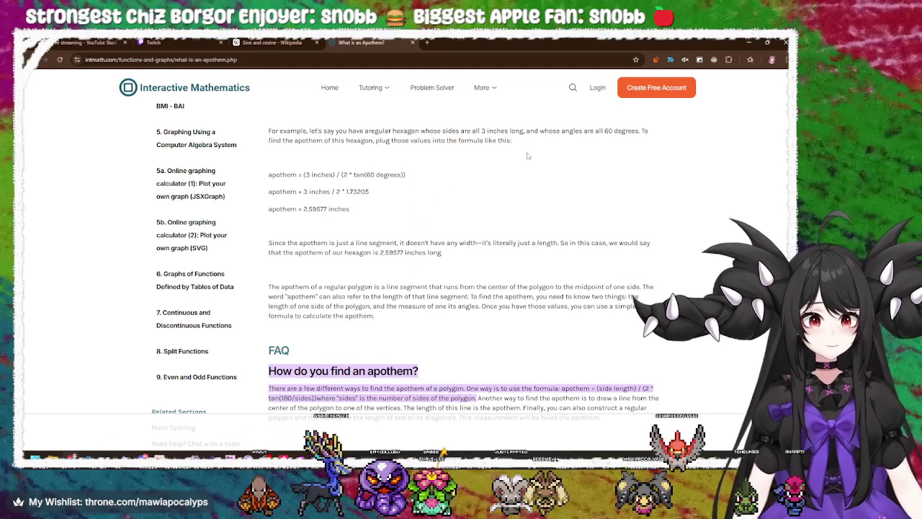
scroll(526, 173, "up", 2)
scroll(526, 178, "up", 2)
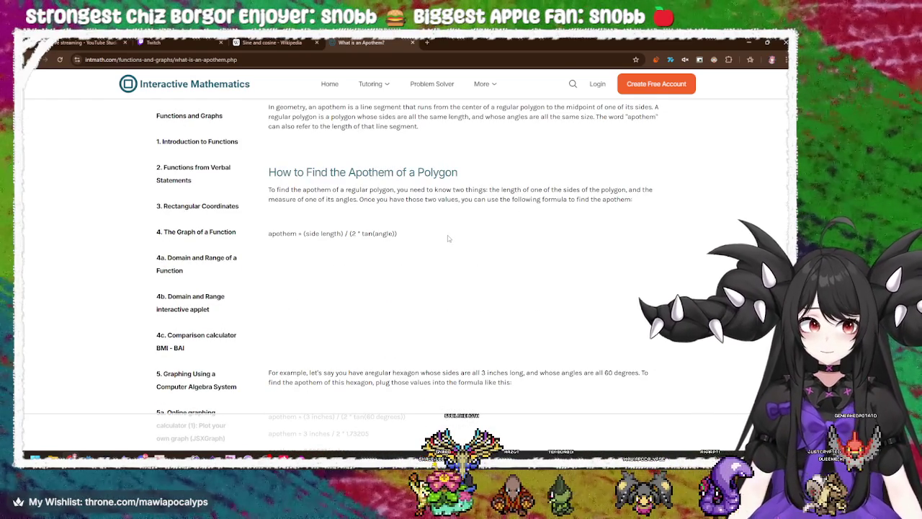
scroll(447, 237, "up", 2)
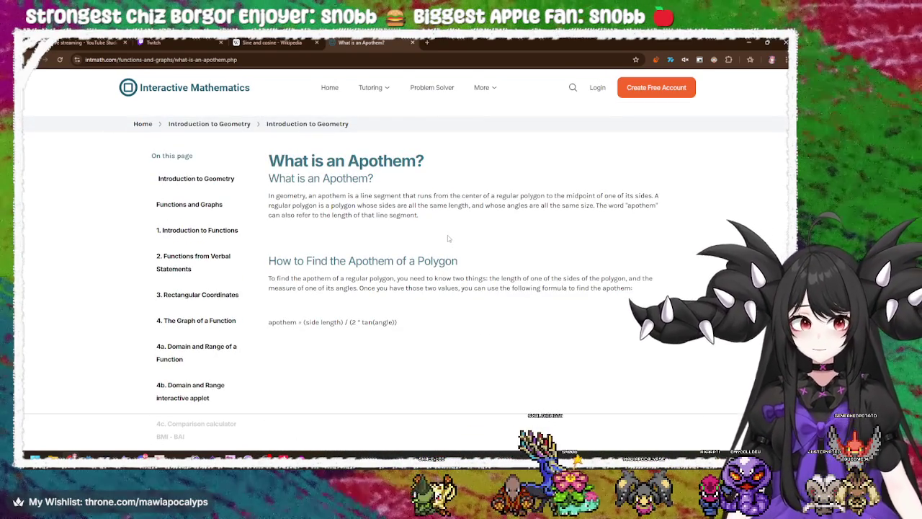
Step: Highlight the apothem definition up to 'runs from the center of', then return to the search results
left_click_drag(413, 195, 653, 195)
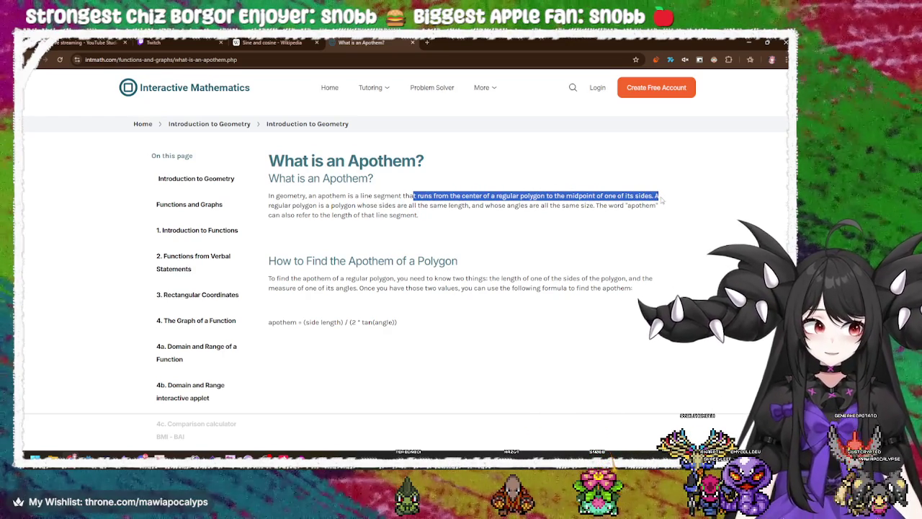
left_click_drag(661, 199, 655, 195)
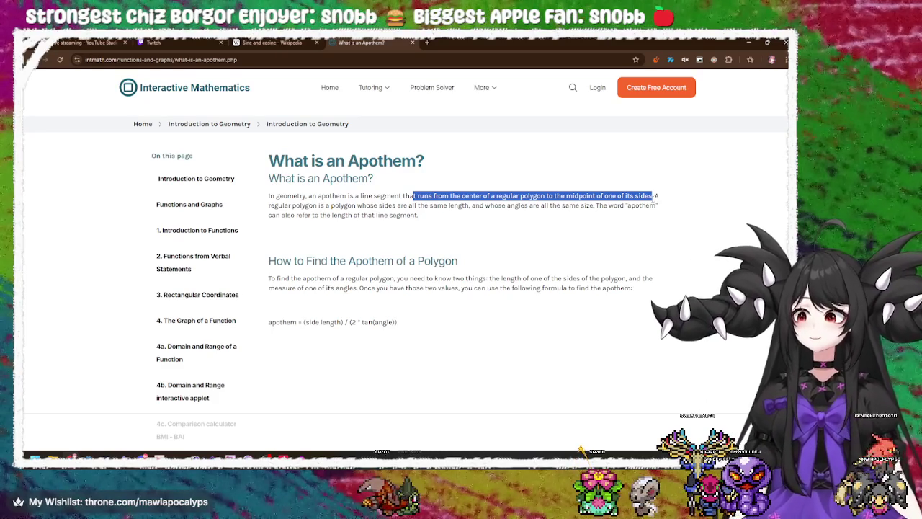
mouse_move(652, 196)
left_mouse_down()
mouse_move(598, 205)
mouse_move(496, 195)
left_mouse_up()
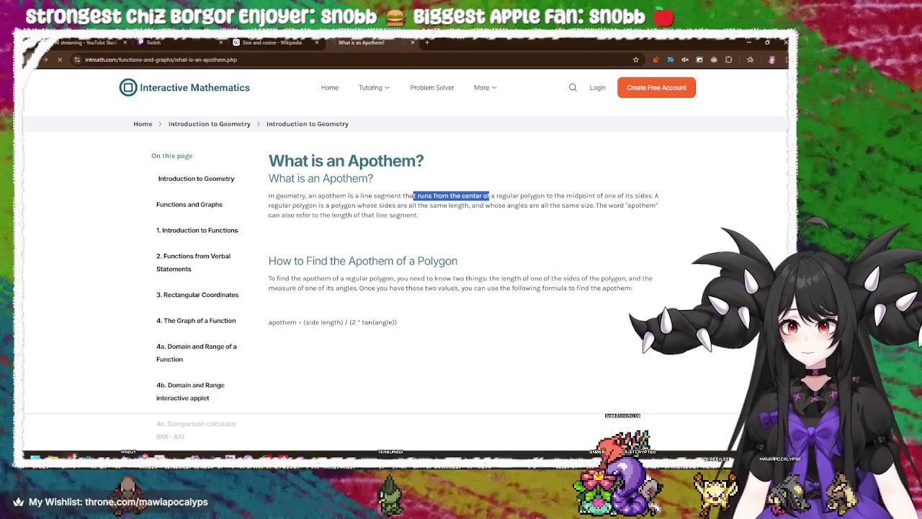
key("alt+Left")
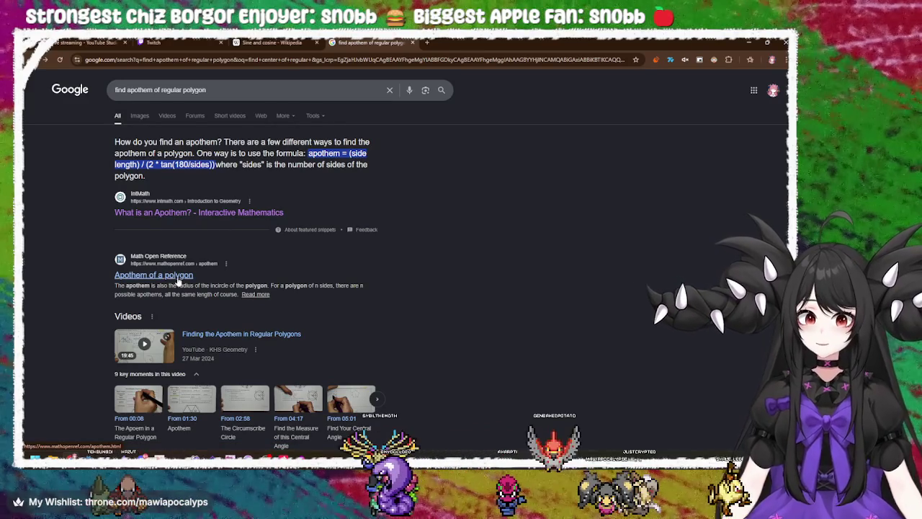
left_click(153, 90)
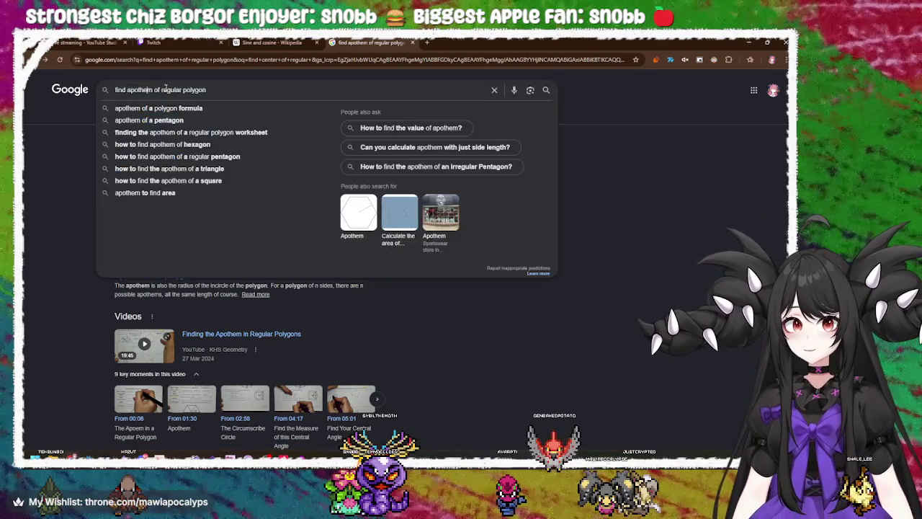
Step: Search for 'find radius of regular polgon' and open the 'Radius of a regular polygon' page
key("ctrl+a")
key("BackSpace")
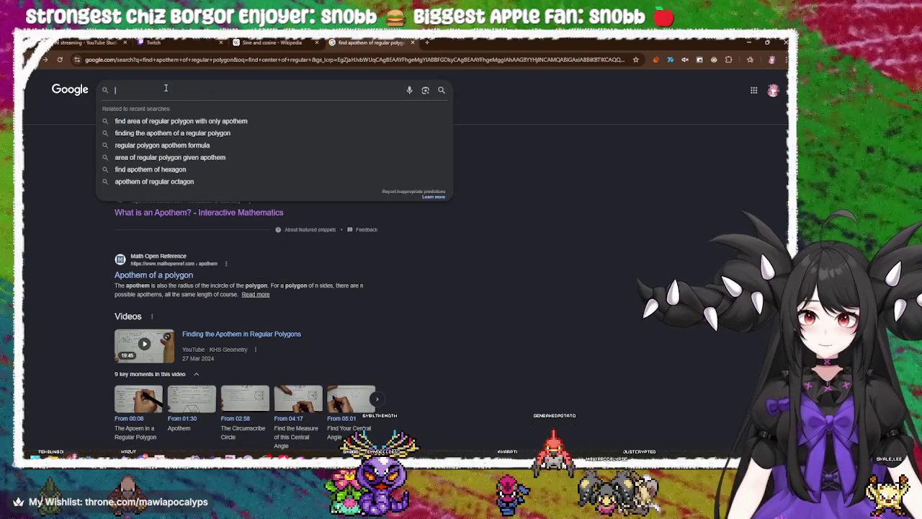
type("find center")
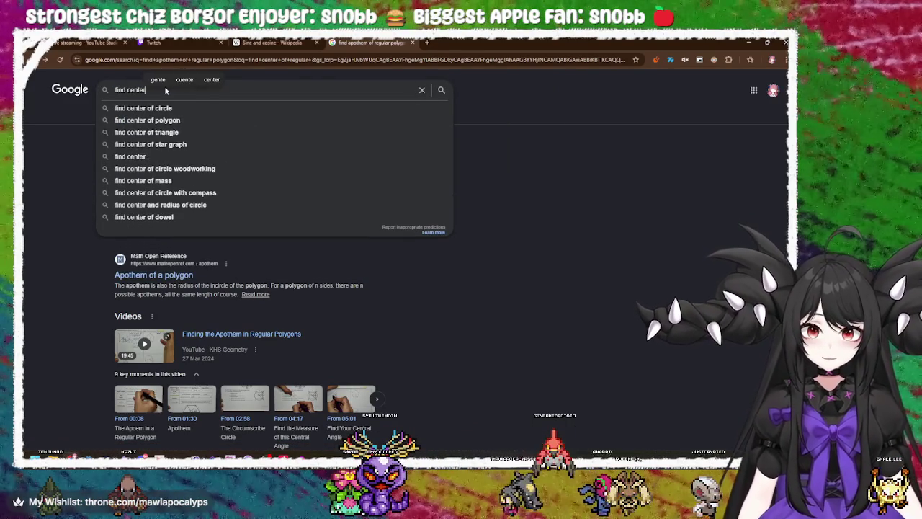
key("BackSpace")
key("BackSpace")
key("BackSpace")
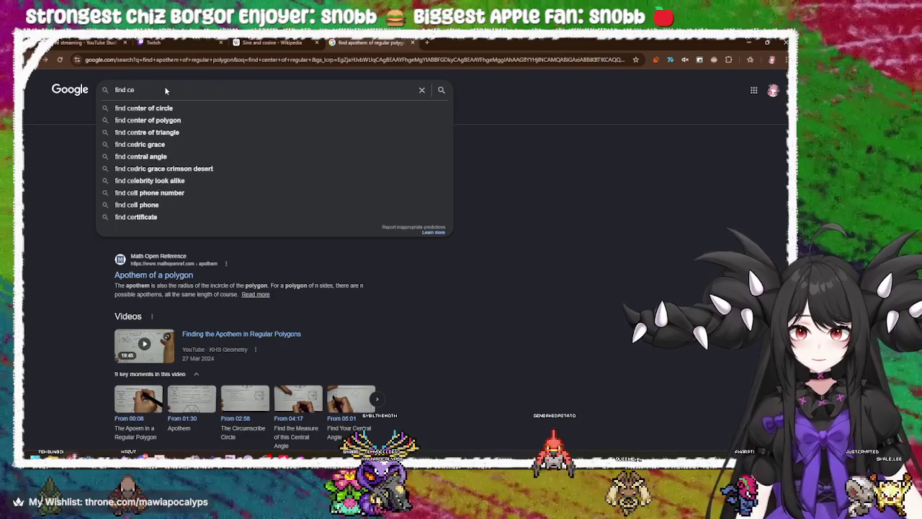
type("radius ")
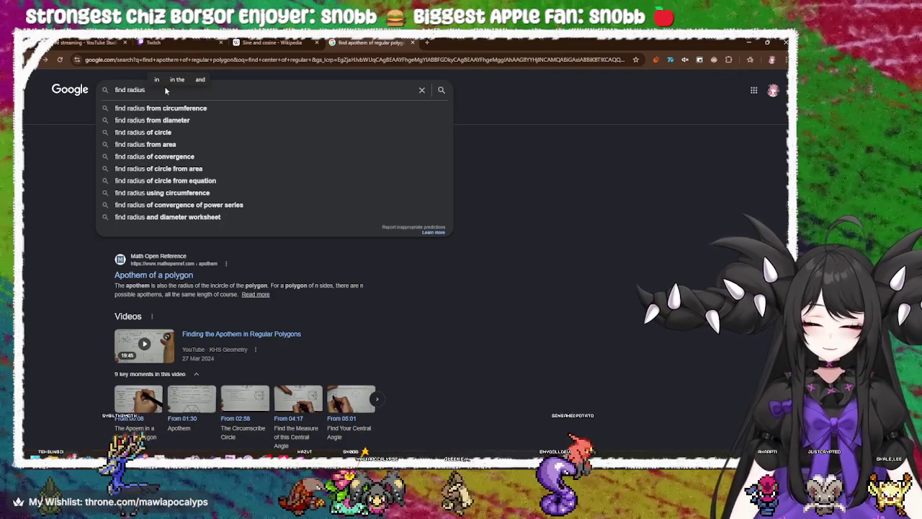
type("of ")
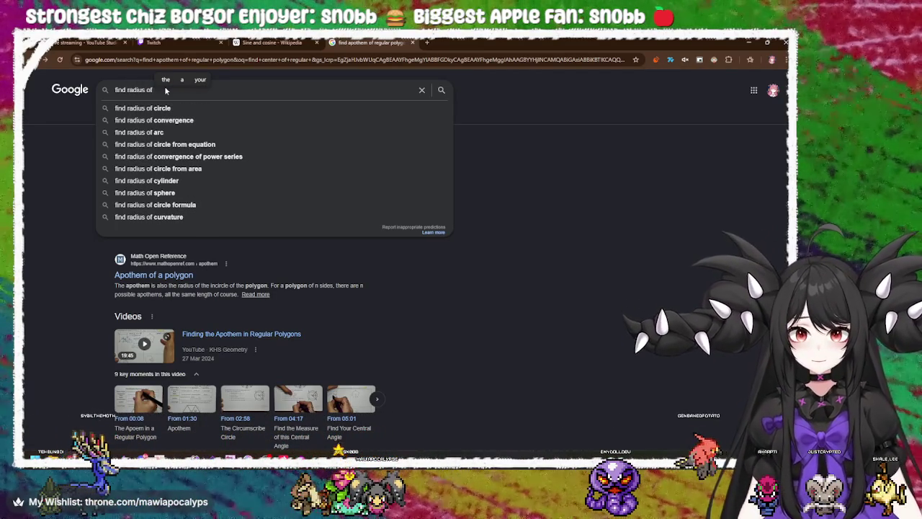
type("regular")
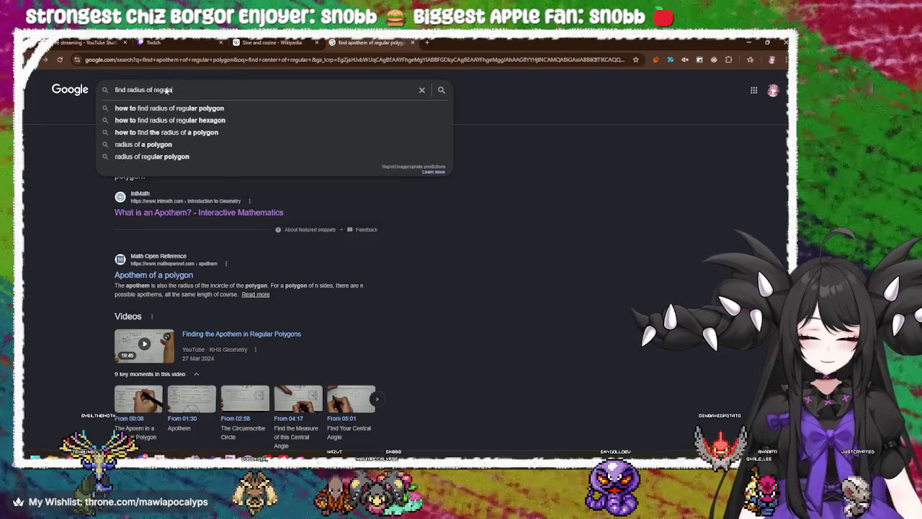
type(" polgon")
key("Return")
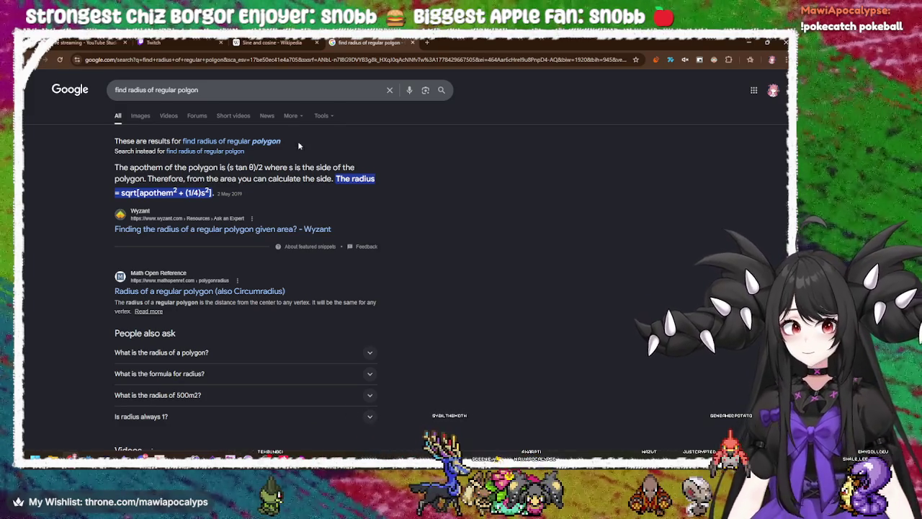
left_click(273, 292)
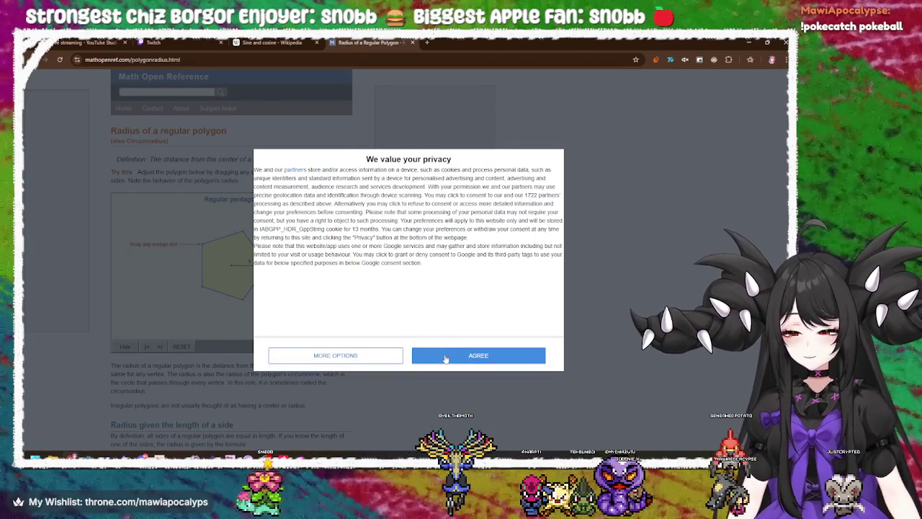
Step: Accept the privacy notice, enlarge the demo pentagon to about 16.2, then shrink its radius to about 12.6
left_click(445, 358)
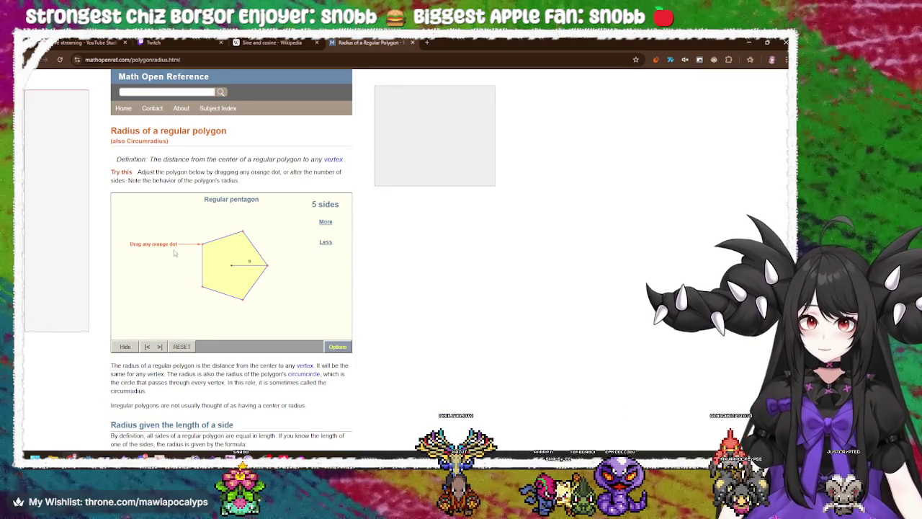
mouse_move(202, 245)
left_mouse_down()
mouse_move(182, 241)
mouse_move(277, 309)
mouse_move(252, 292)
left_mouse_up()
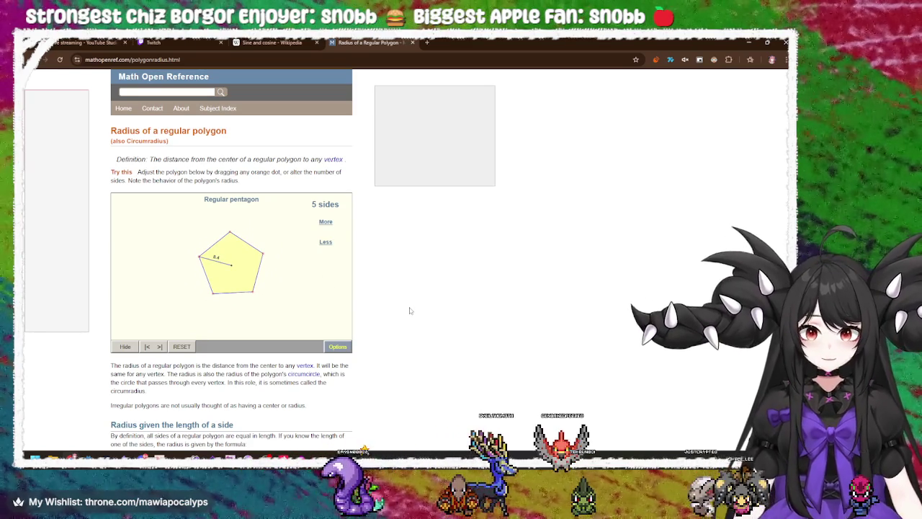
scroll(409, 311, "down", 3)
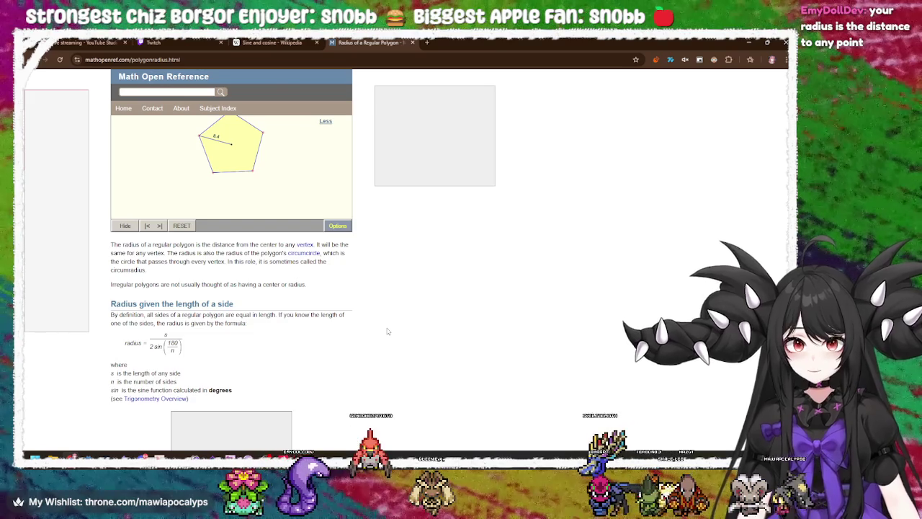
scroll(387, 331, "up", 1)
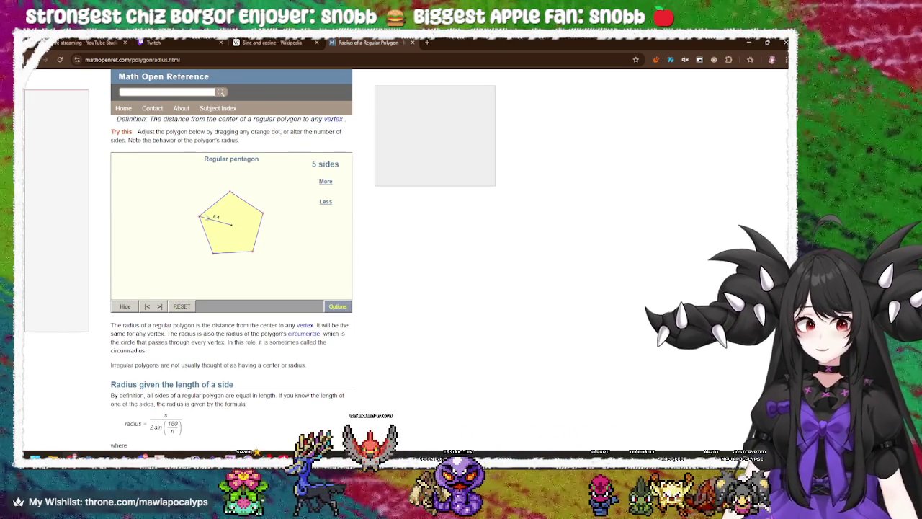
mouse_move(201, 217)
left_mouse_down()
mouse_move(167, 224)
mouse_move(180, 232)
left_mouse_up()
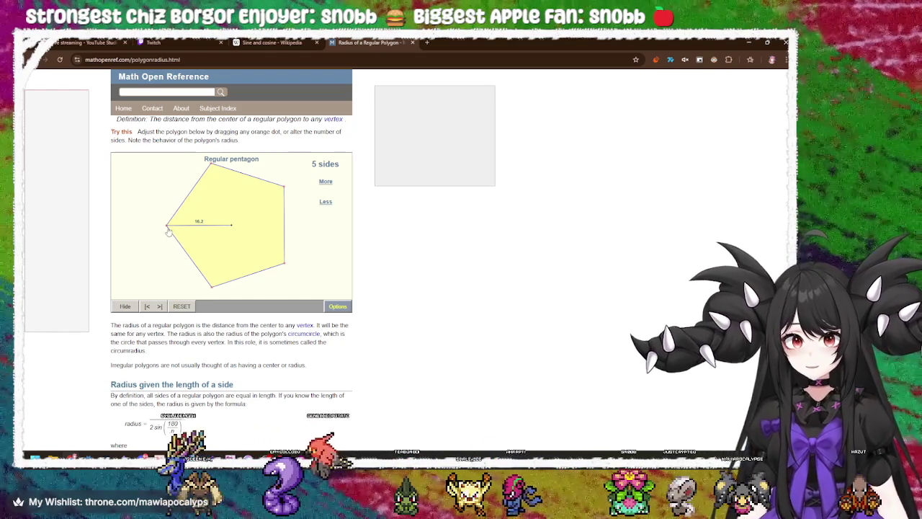
left_click_drag(167, 225, 180, 229)
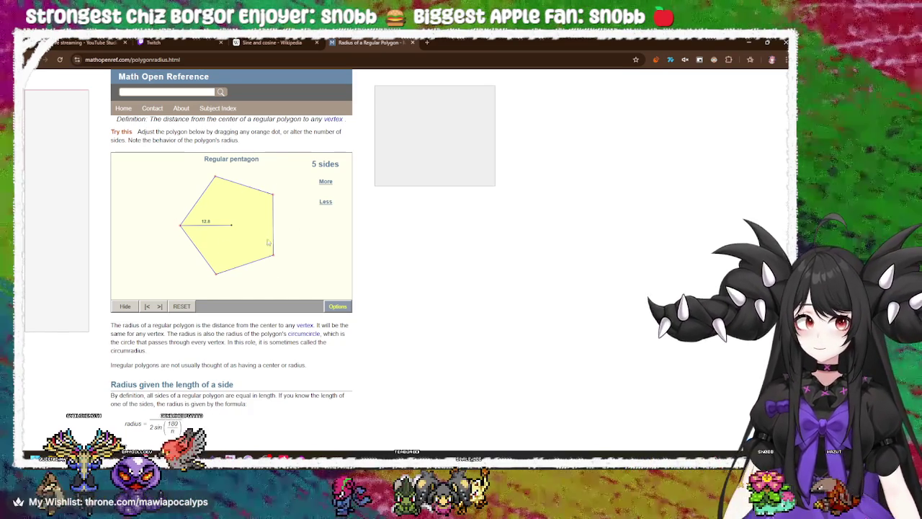
scroll(147, 247, "down", 2)
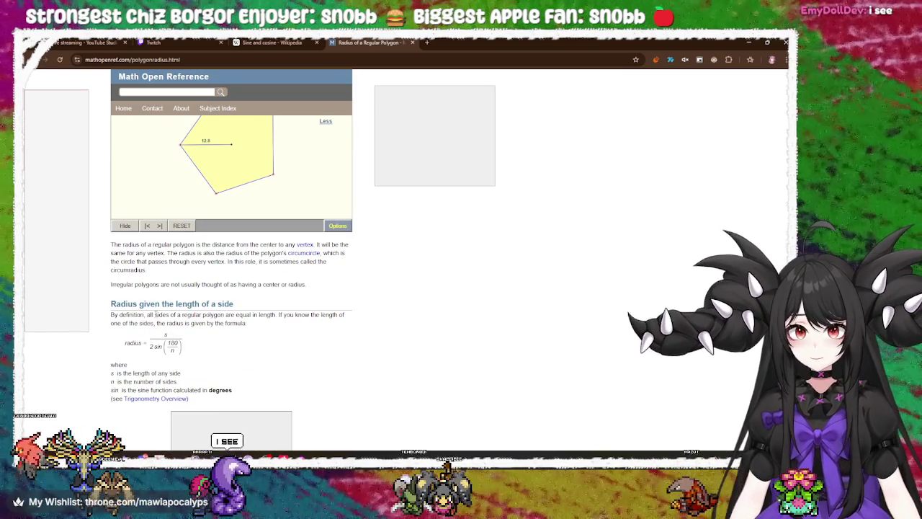
Step: Highlight the radius definition through the circumradius sentences and the irregular polygons sentence
mouse_move(148, 243)
left_mouse_down()
mouse_move(352, 250)
mouse_move(193, 262)
mouse_move(164, 253)
mouse_move(226, 262)
mouse_move(243, 253)
mouse_move(350, 257)
left_mouse_up()
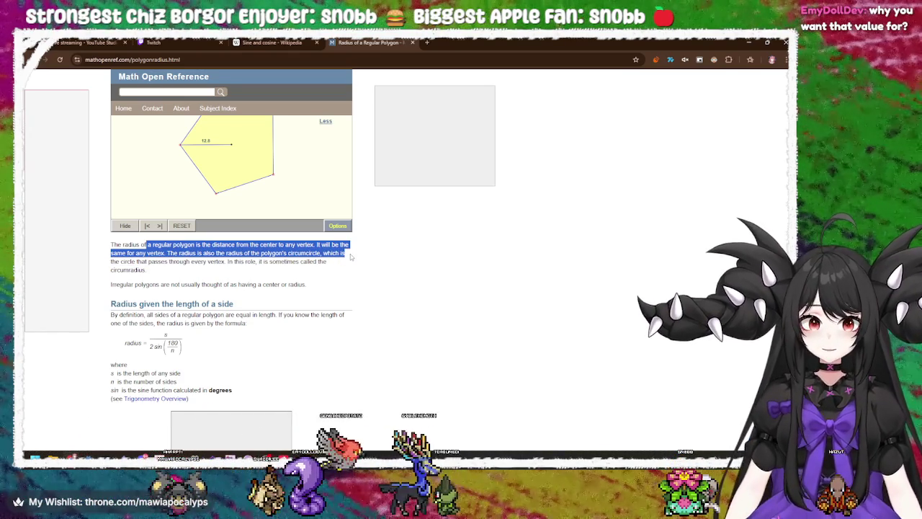
mouse_move(351, 256)
left_mouse_down()
mouse_move(147, 271)
mouse_move(160, 262)
mouse_move(326, 268)
mouse_move(169, 284)
mouse_move(151, 275)
mouse_move(156, 285)
mouse_move(278, 291)
left_mouse_up()
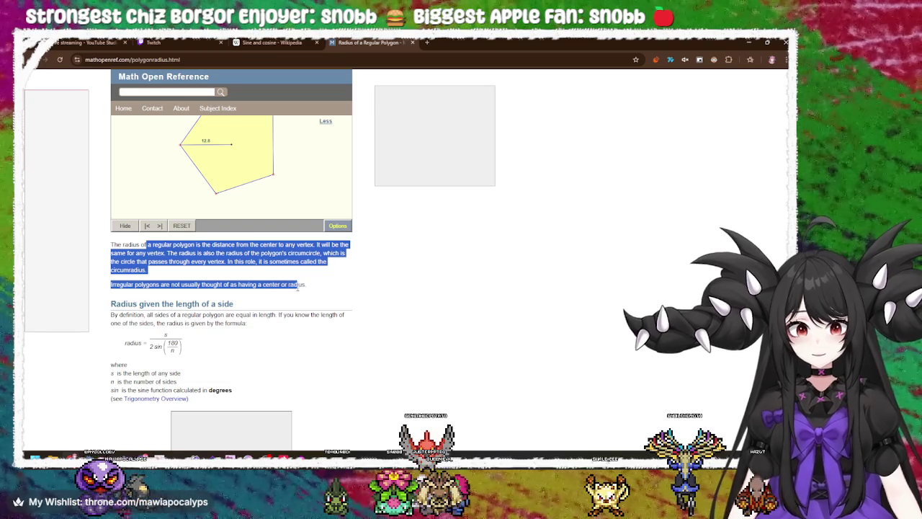
scroll(310, 288, "down", 2)
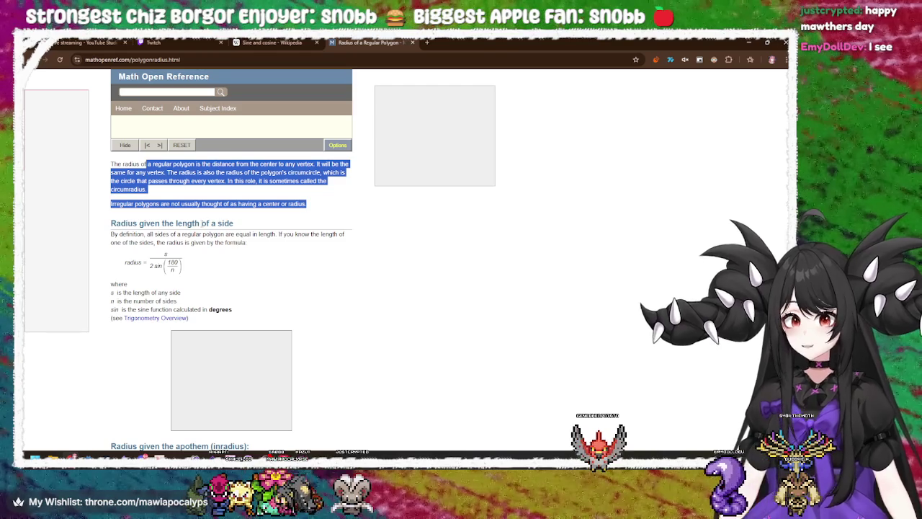
Step: Clear the text highlights on the radius definition paragraphs
left_click(211, 224)
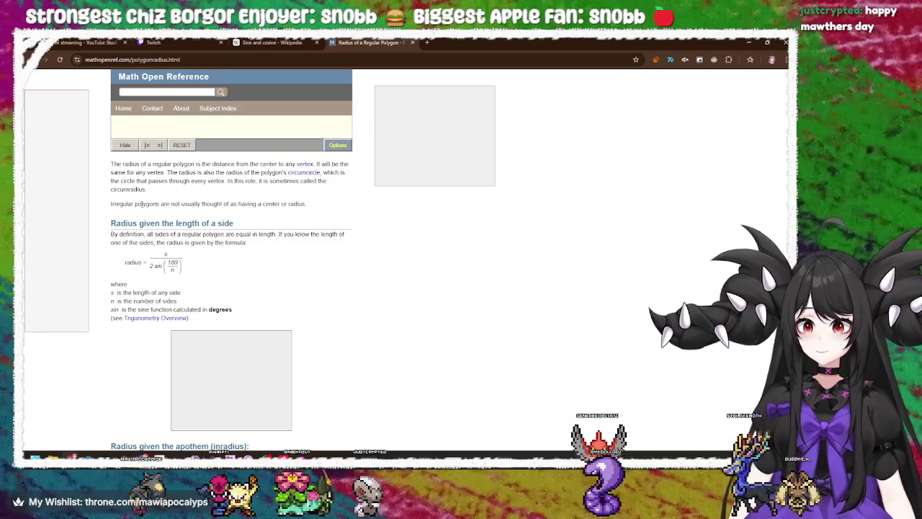
left_click_drag(141, 205, 301, 204)
left_click(300, 206)
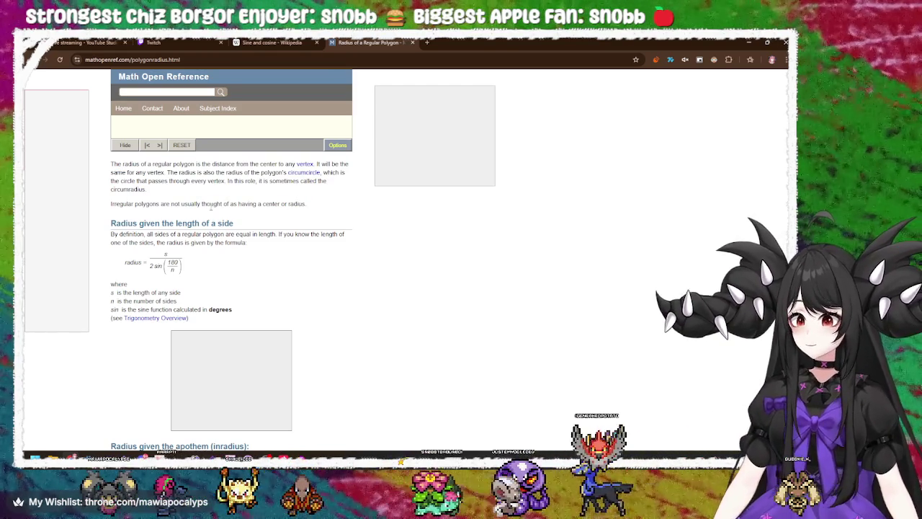
left_click_drag(125, 173, 209, 178)
left_click(210, 182)
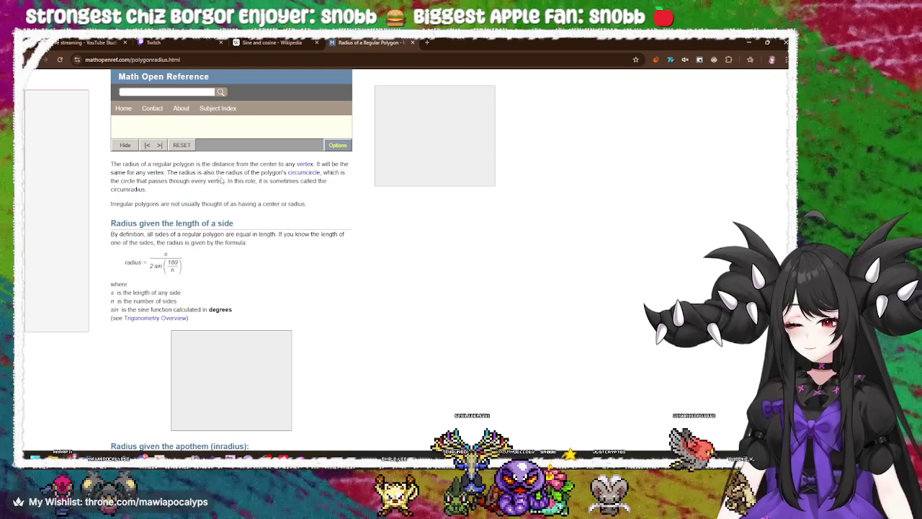
scroll(199, 236, "down", 1)
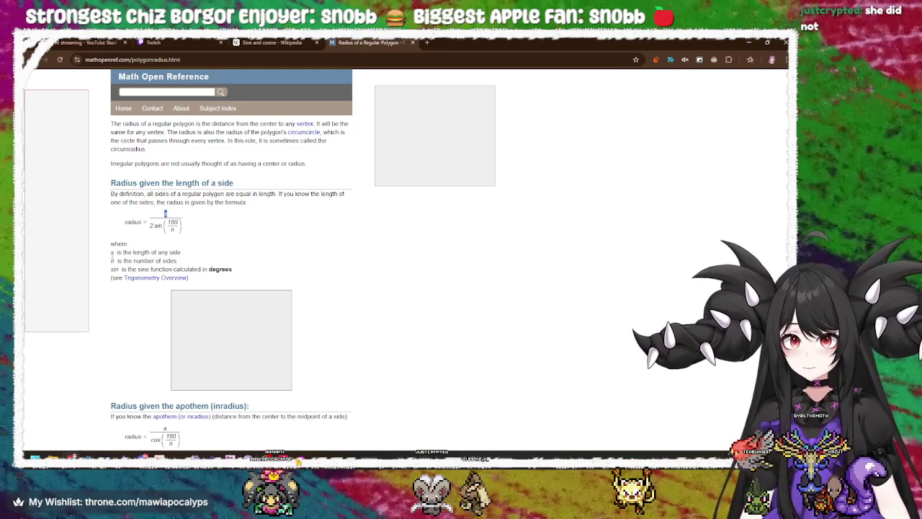
Step: Select n, 2 sin, 180 and n in the formula radius = s / (2 sin(180/n))
double_click(113, 260)
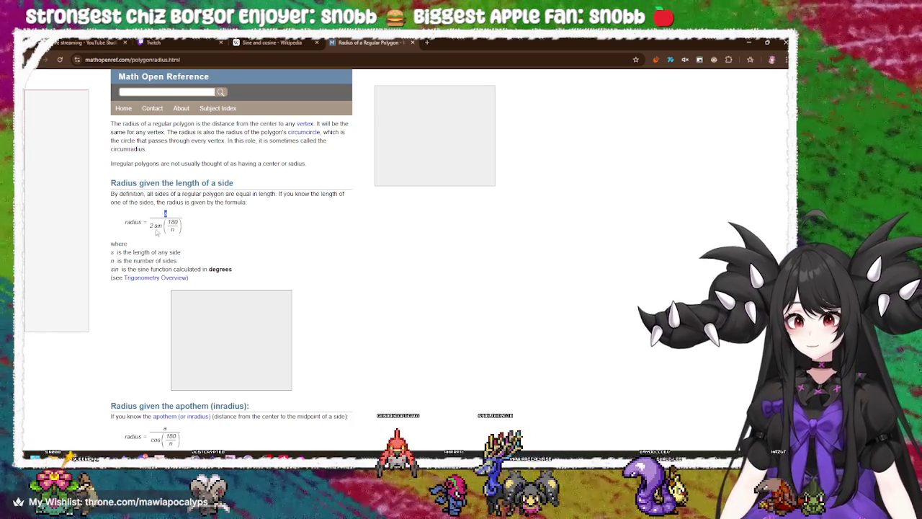
double_click(154, 225)
double_click(173, 222)
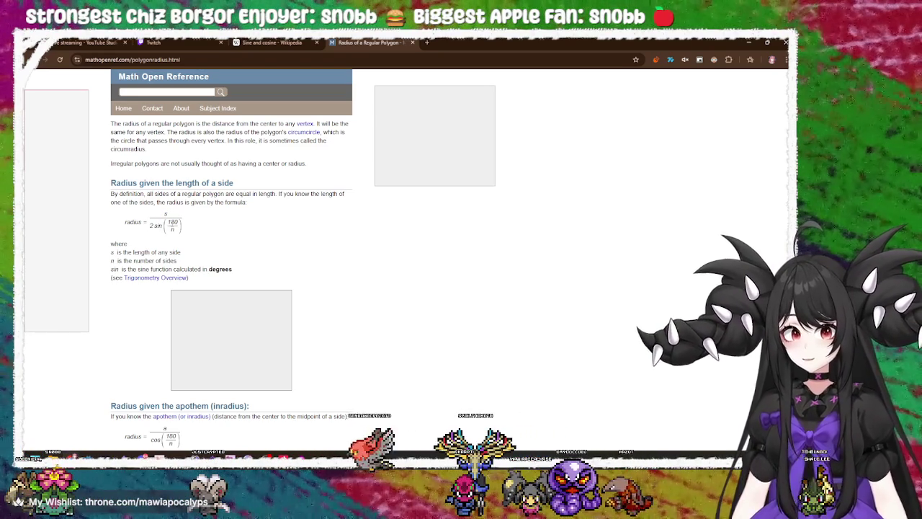
left_click(173, 222)
double_click(172, 229)
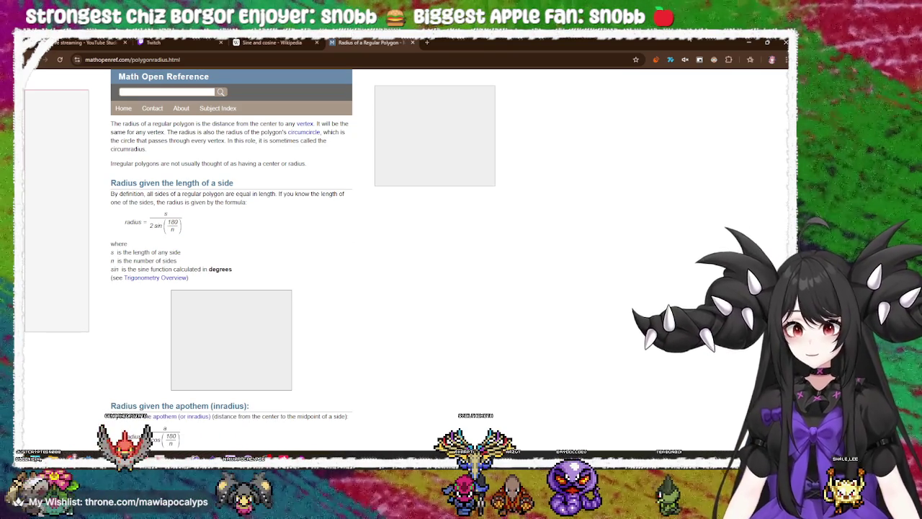
Step: Minimize the browser and insert new blank lines after line 45 of field.gd
left_click(749, 41)
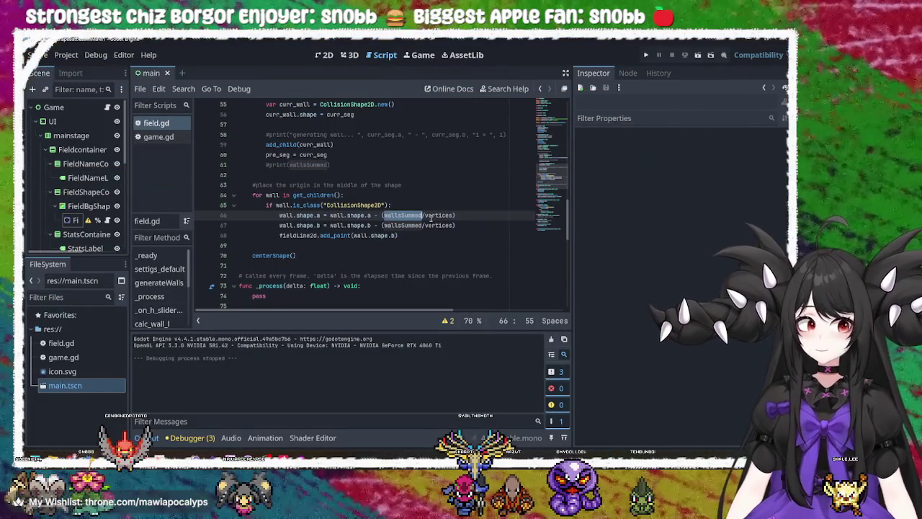
scroll(431, 217, "up", 2)
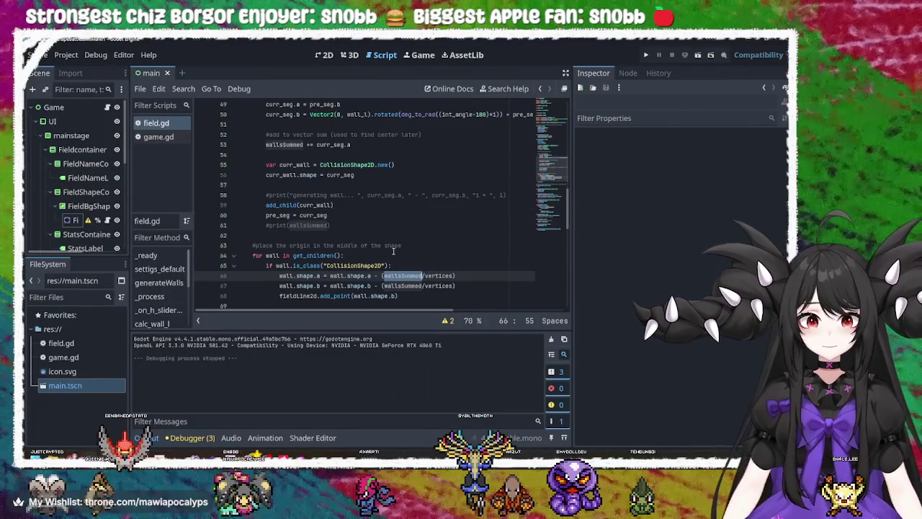
scroll(302, 149, "up", 5)
scroll(309, 159, "down", 3)
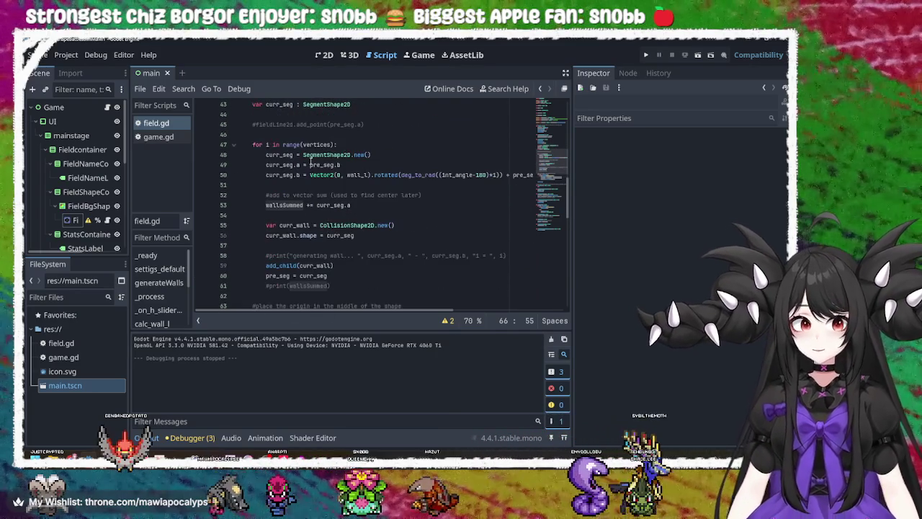
left_click(360, 144)
left_click(394, 125)
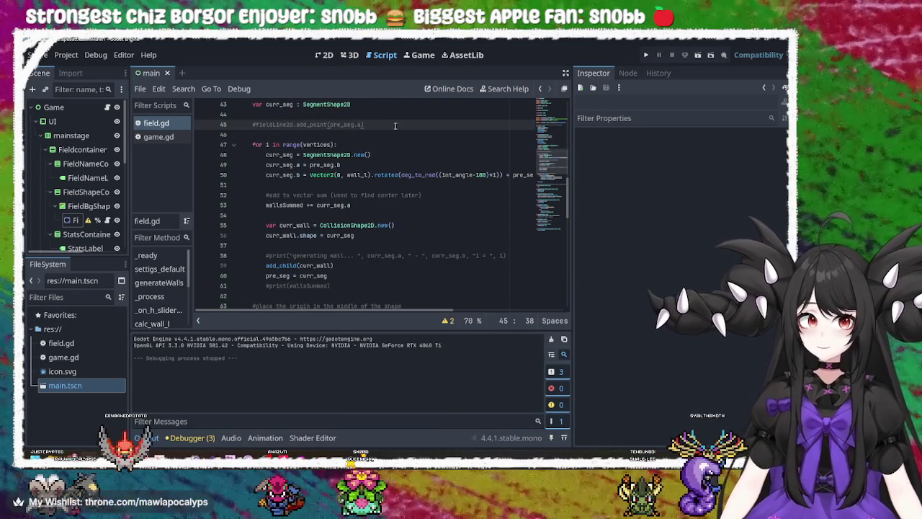
key("Return")
key("Return")
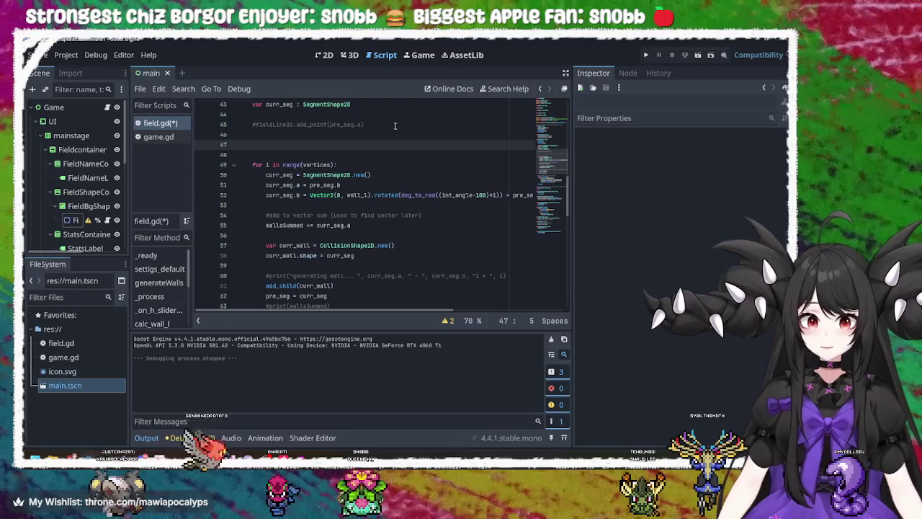
Step: Type 'wallsSummed =' on new line 47, using the wallsSummed completion
scroll(365, 173, "down", 3)
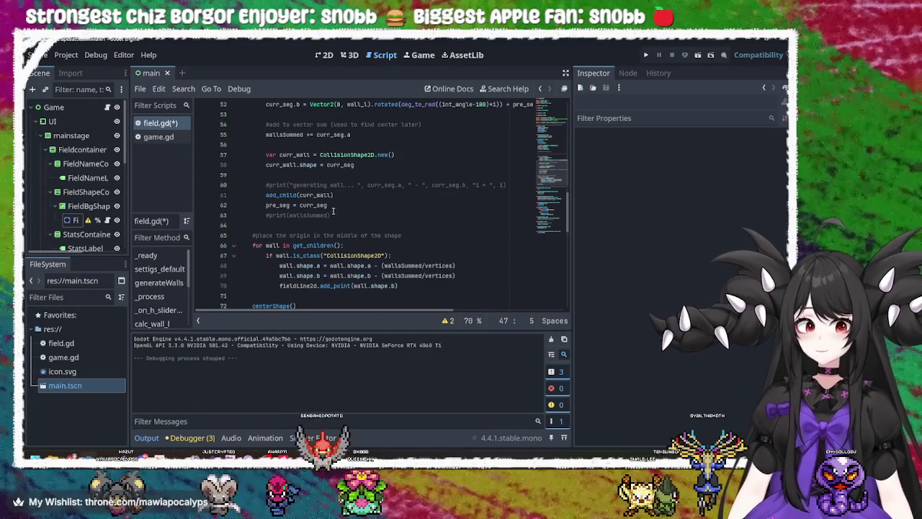
left_click(327, 215)
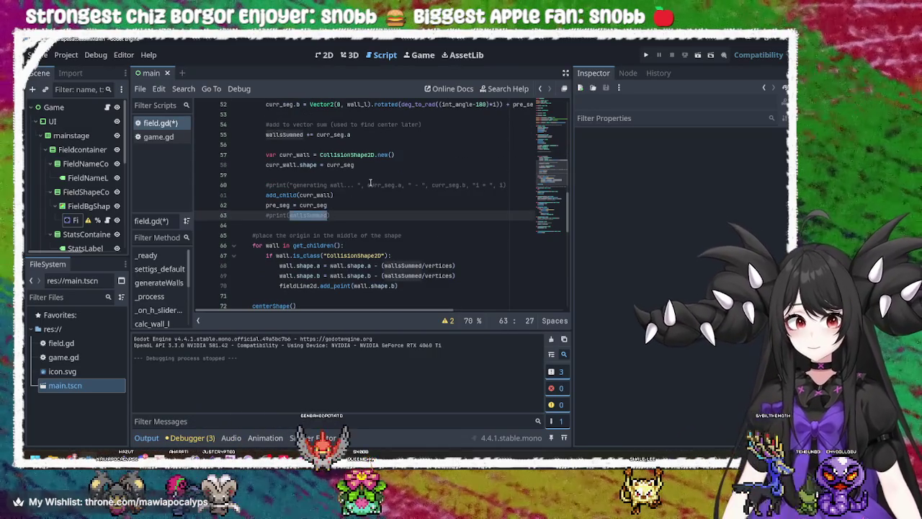
scroll(370, 182, "up", 4)
left_click(331, 175)
type("walls")
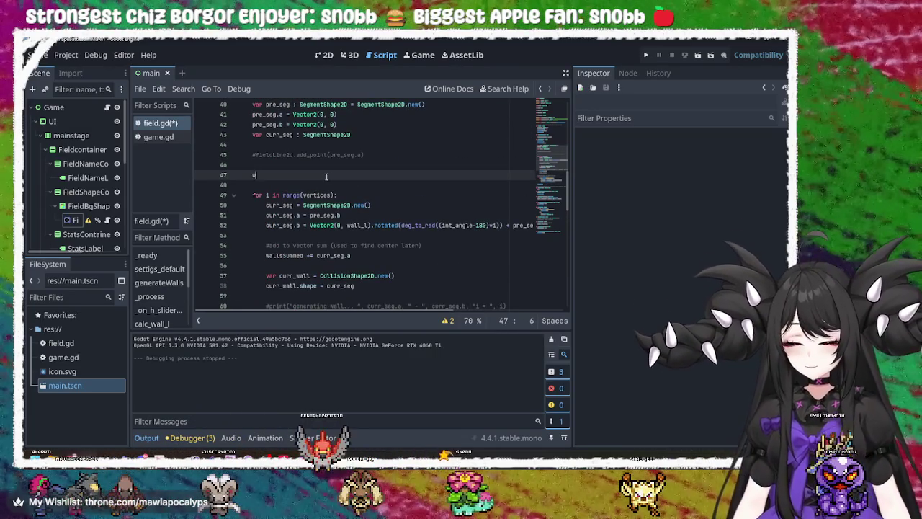
key("Return")
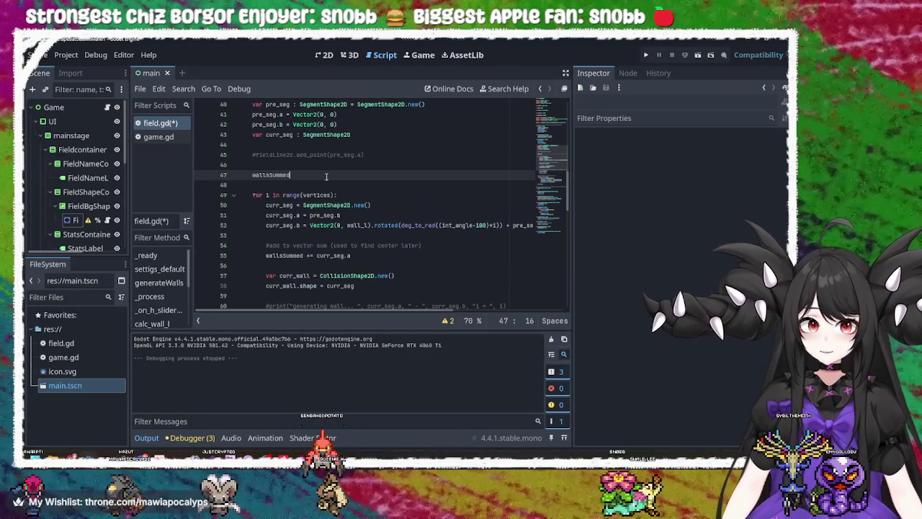
type(" =")
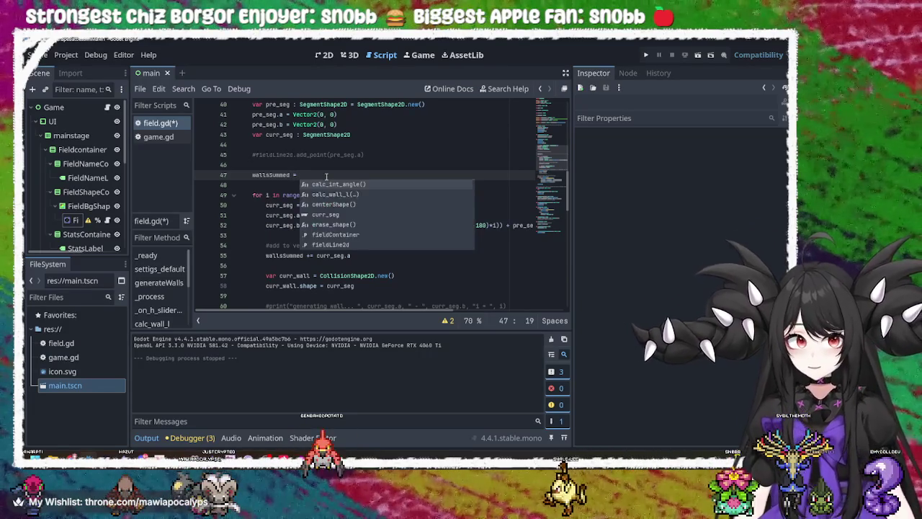
Step: Compare the script with the polygon radius page, then bring Krita to the front
key("alt+Tab")
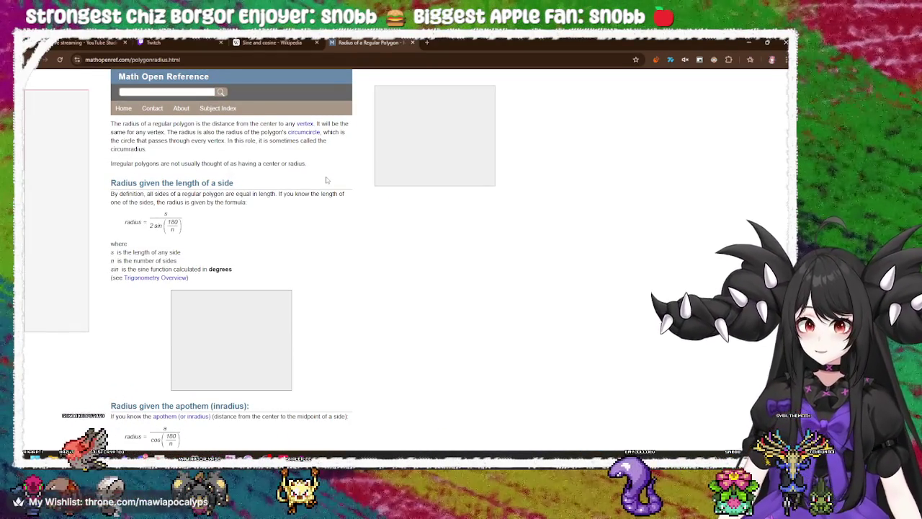
key("alt+Tab")
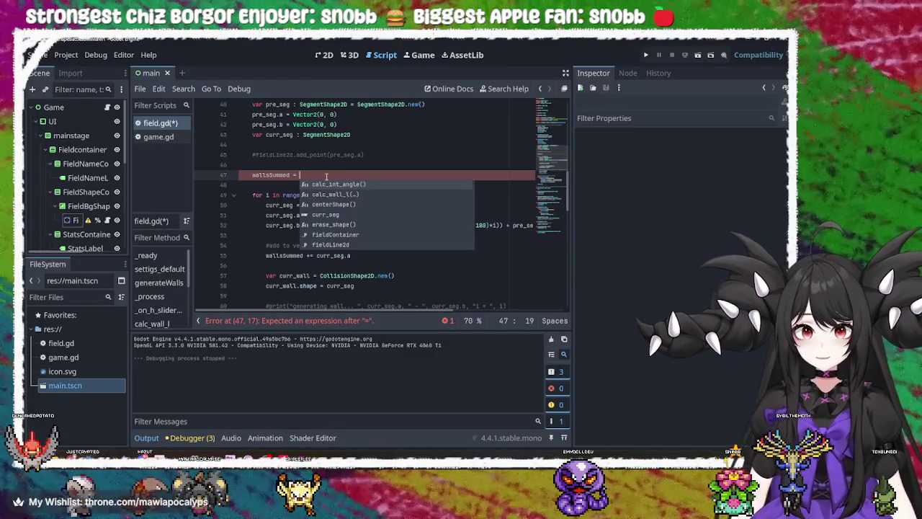
key("alt+Tab")
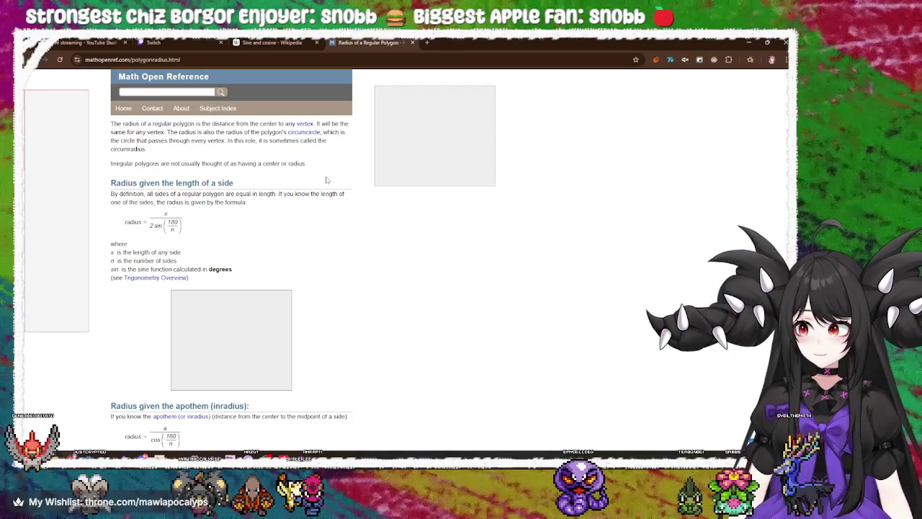
key("alt+Tab")
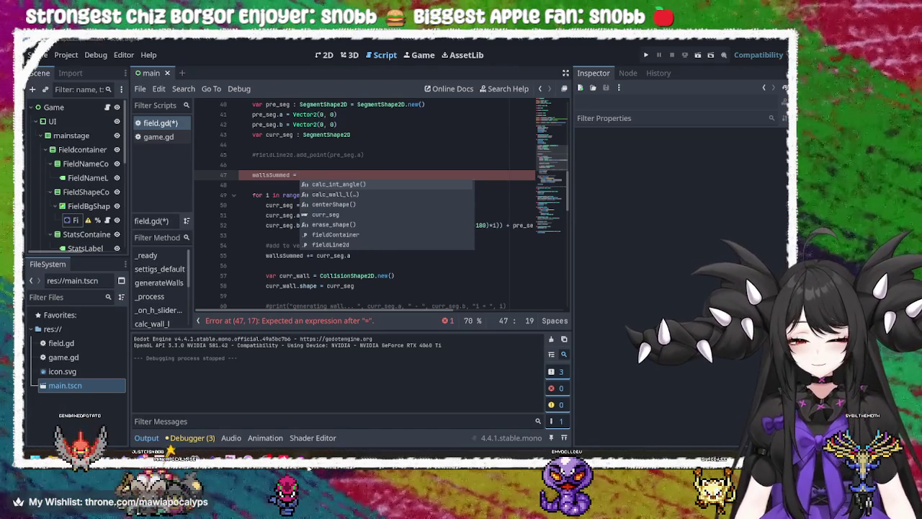
key("alt+Tab")
Step: Draw crossing vertical and horizontal lines on the purple canvas
left_click_drag(370, 201, 451, 286)
key("ctrl+z")
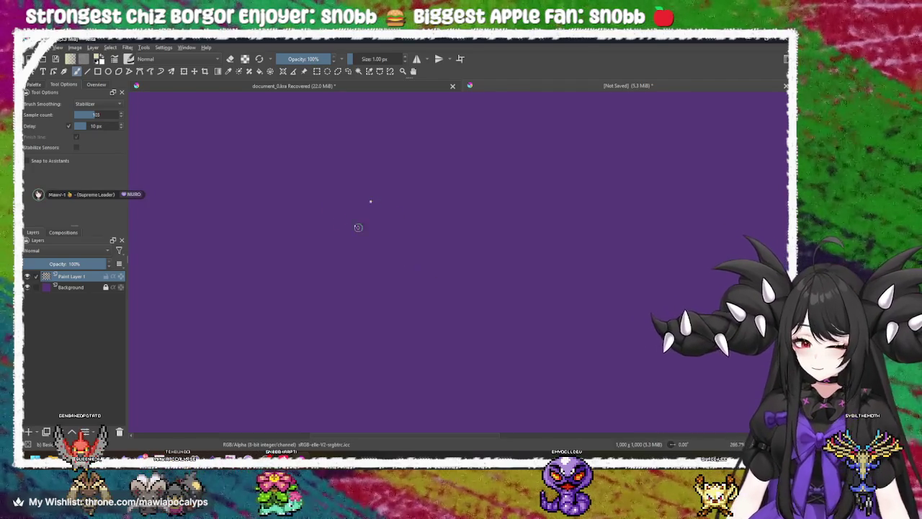
left_click_drag(326, 152, 324, 350)
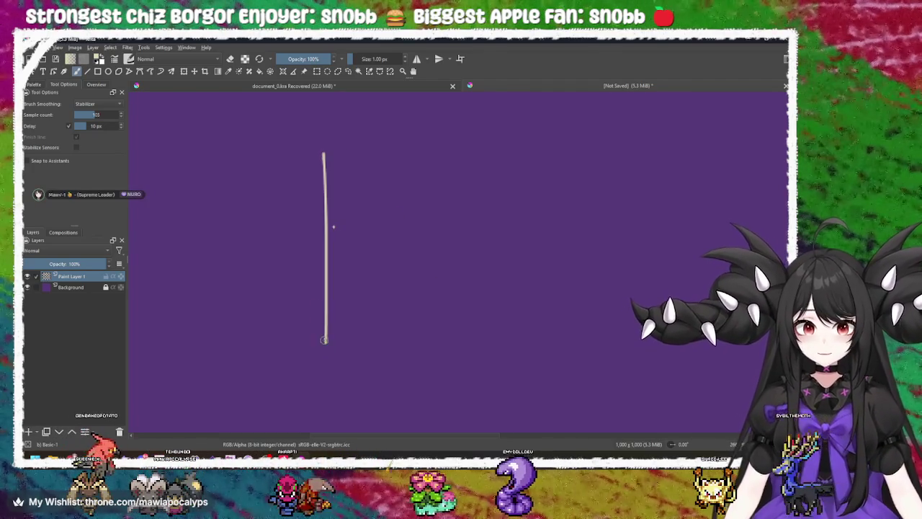
key("ctrl+z")
left_click_drag(338, 145, 326, 388)
left_click_drag(233, 267, 579, 267)
scroll(380, 267, "down", 3)
scroll(309, 218, "up", 2)
scroll(309, 218, "down", 2)
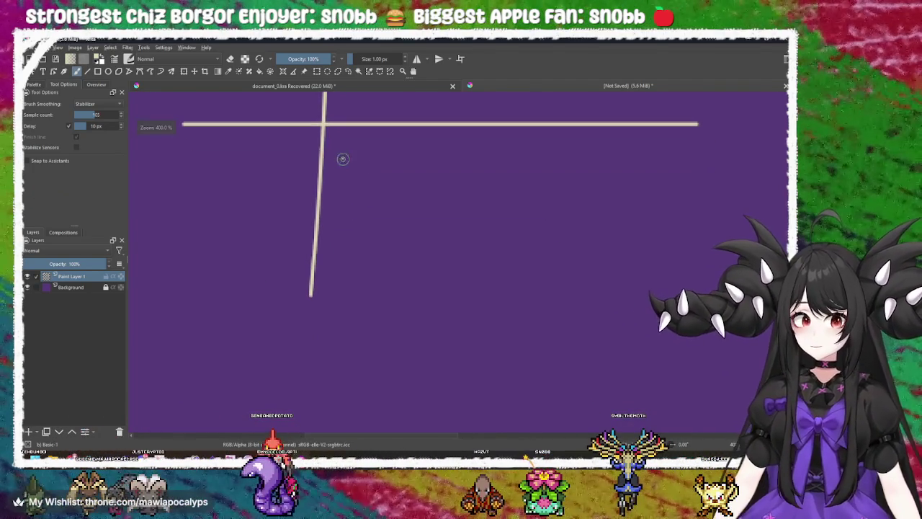
Step: Add a diagonal stroke off the vertical line, undoing the small arrow and bowl's top stroke
mouse_move(325, 112)
left_mouse_down()
mouse_move(317, 229)
mouse_move(453, 250)
left_mouse_up()
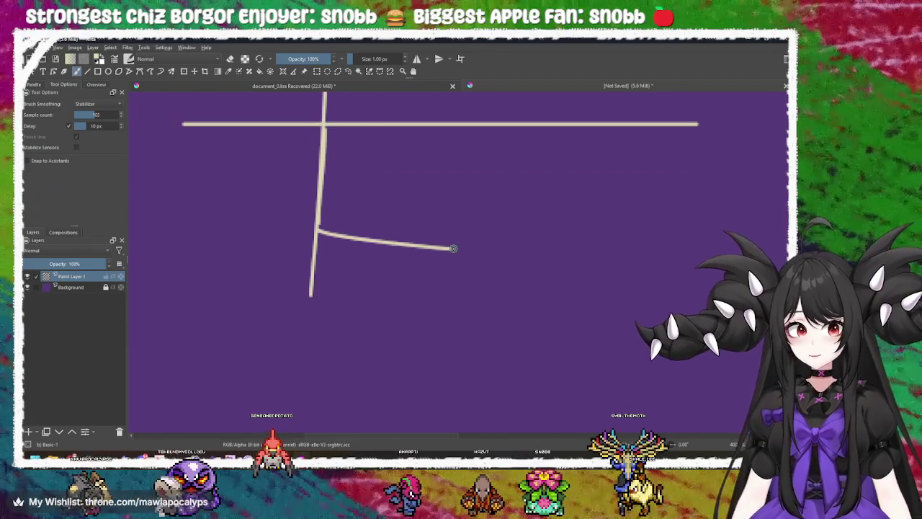
key("ctrl+z")
mouse_move(323, 230)
left_mouse_down()
mouse_move(424, 134)
mouse_move(338, 128)
left_mouse_up()
mouse_move(414, 173)
left_mouse_down()
mouse_move(474, 262)
mouse_move(472, 241)
left_mouse_up()
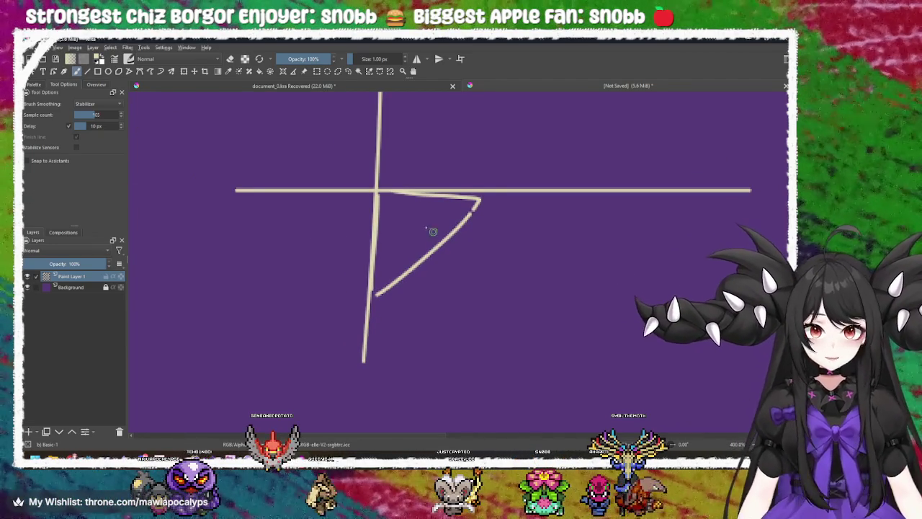
left_click_drag(377, 193, 403, 223)
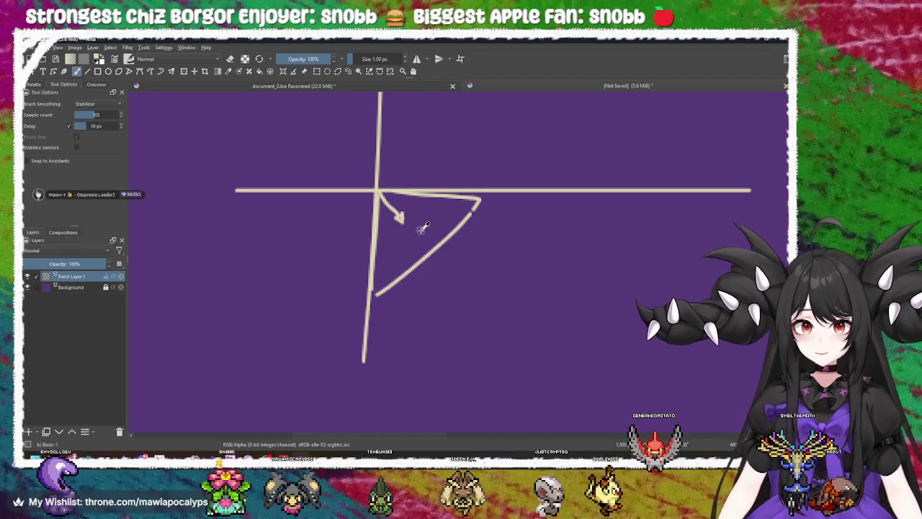
key("ctrl+z")
key("ctrl+z")
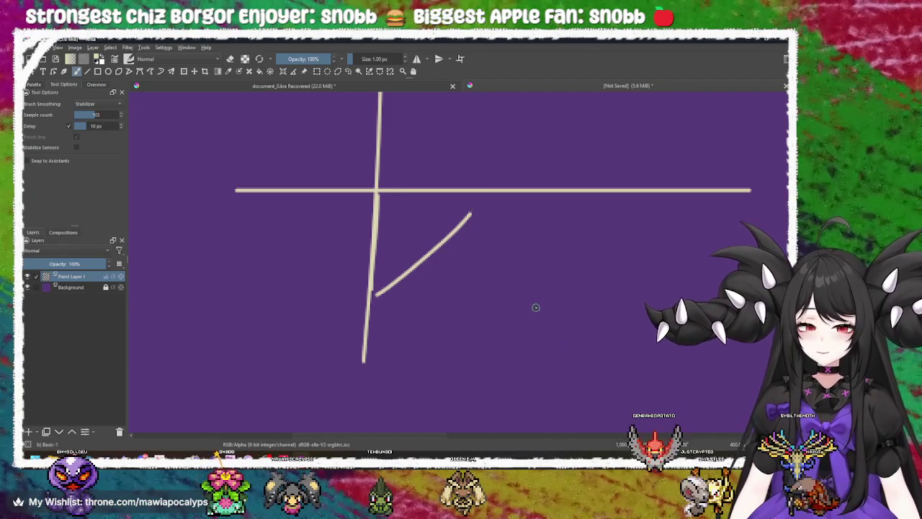
key("ctrl+z")
key("ctrl+z")
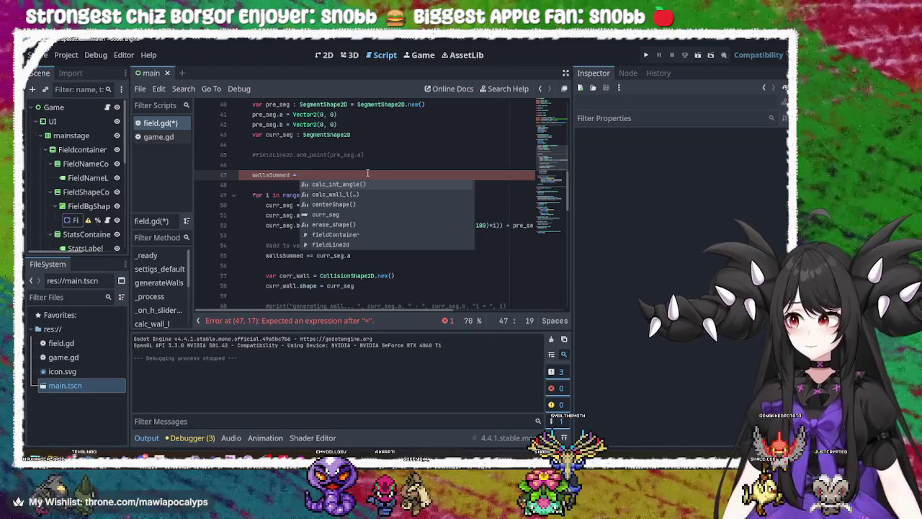
Step: Dismiss autocomplete and add an opening bracket after 'wallsSummed =' on line 47
key("Escape")
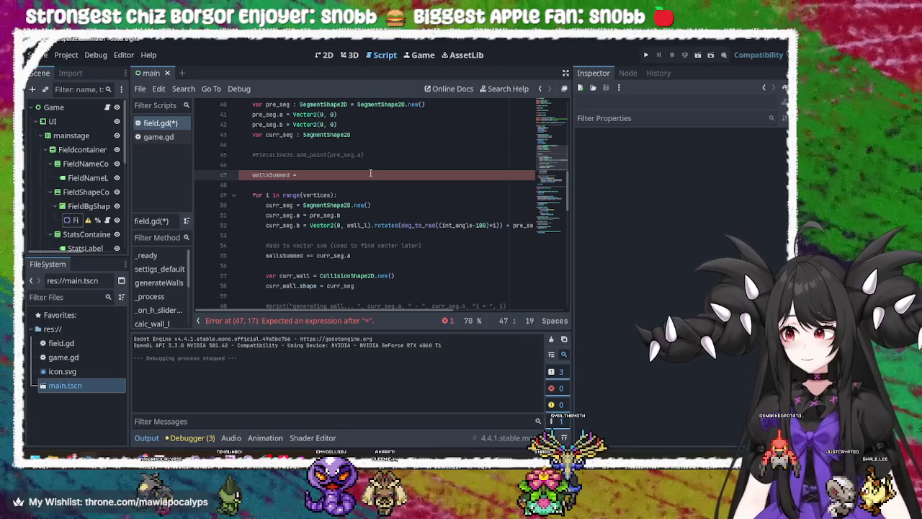
type("(")
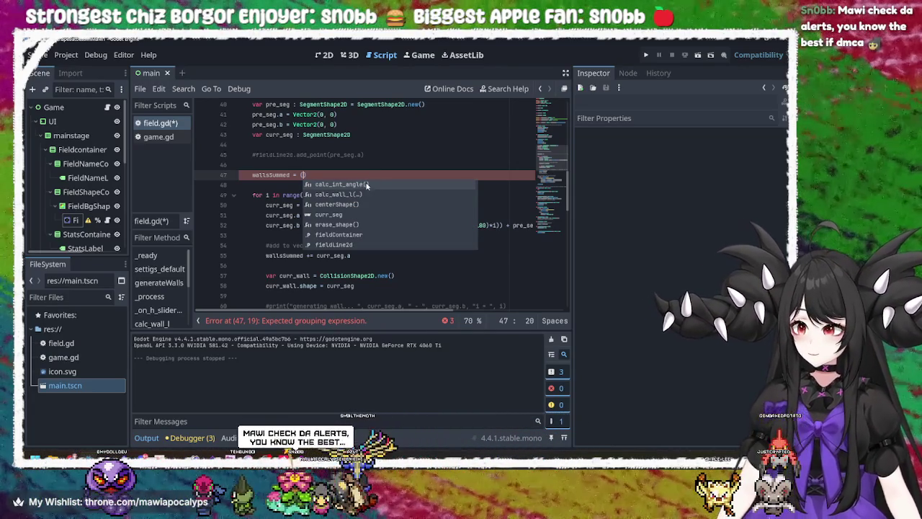
key("alt+Tab")
Step: Open dashboard.soundalerts.com in a new Chrome tab
left_click(393, 198)
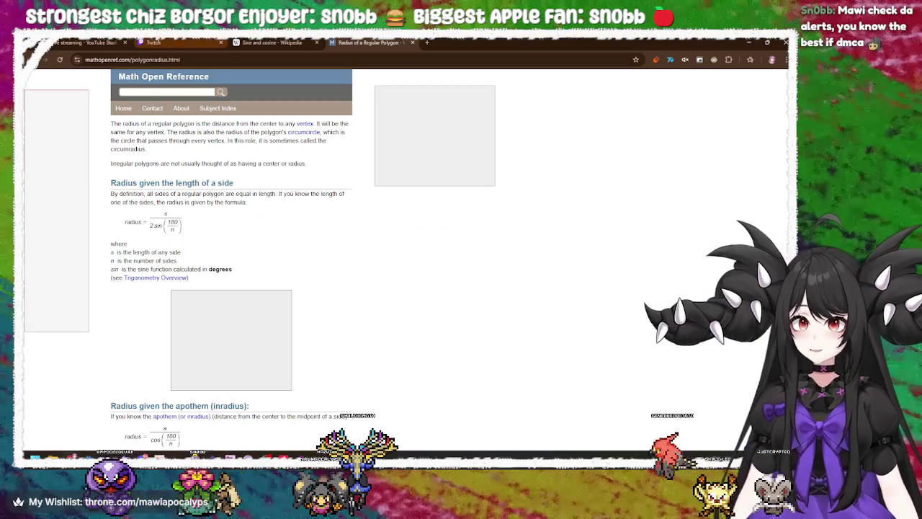
left_click(426, 41)
left_click(429, 59)
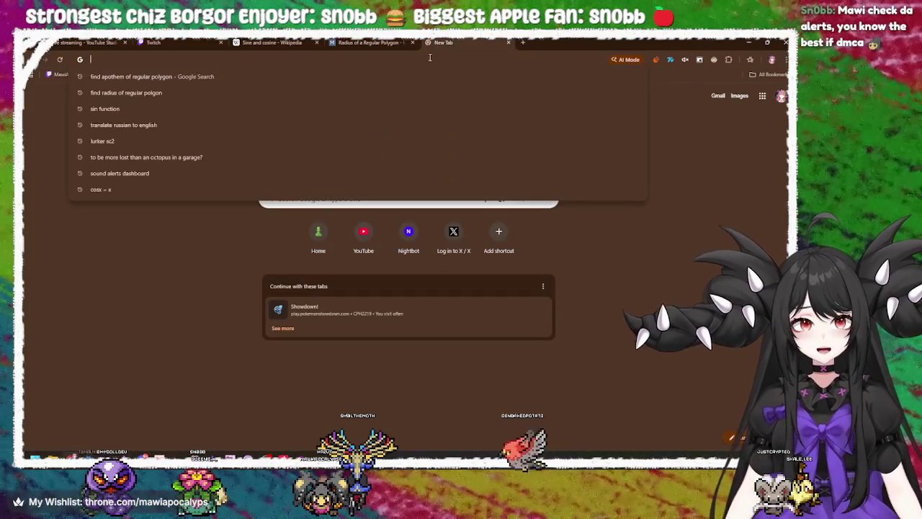
type("dash")
key("Return")
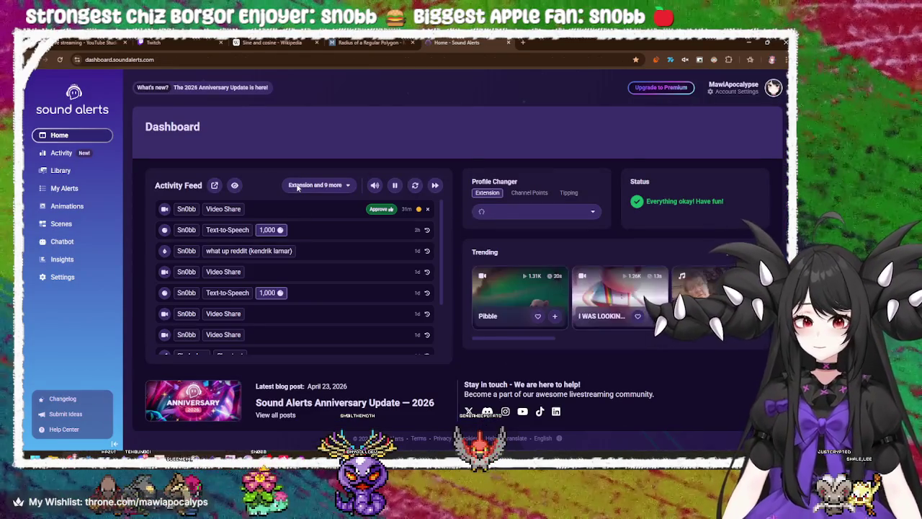
Step: Dismiss the What's new notice and approve the pending Kid Cudi video share
left_click(313, 215)
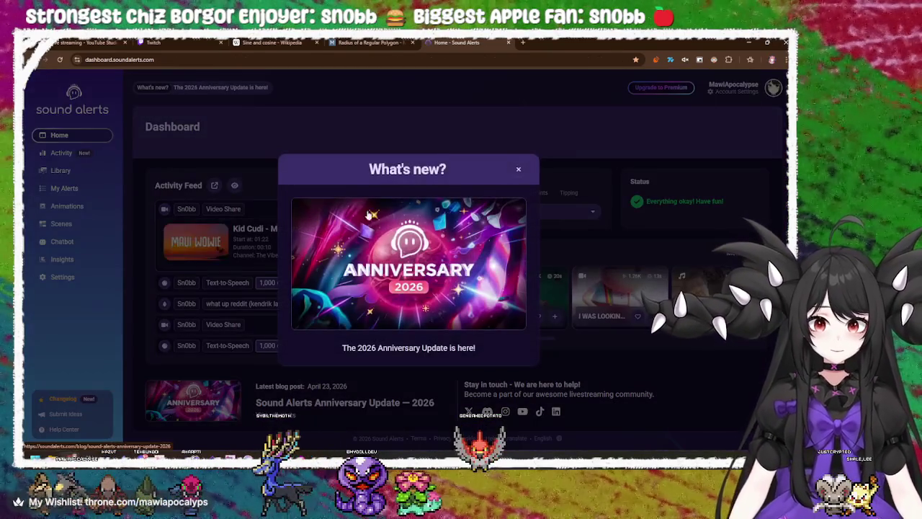
left_click(518, 164)
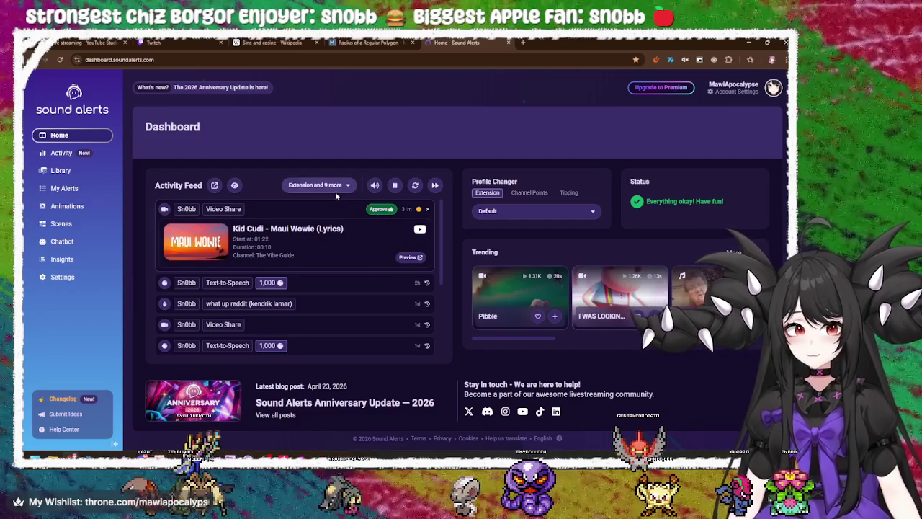
left_click(376, 210)
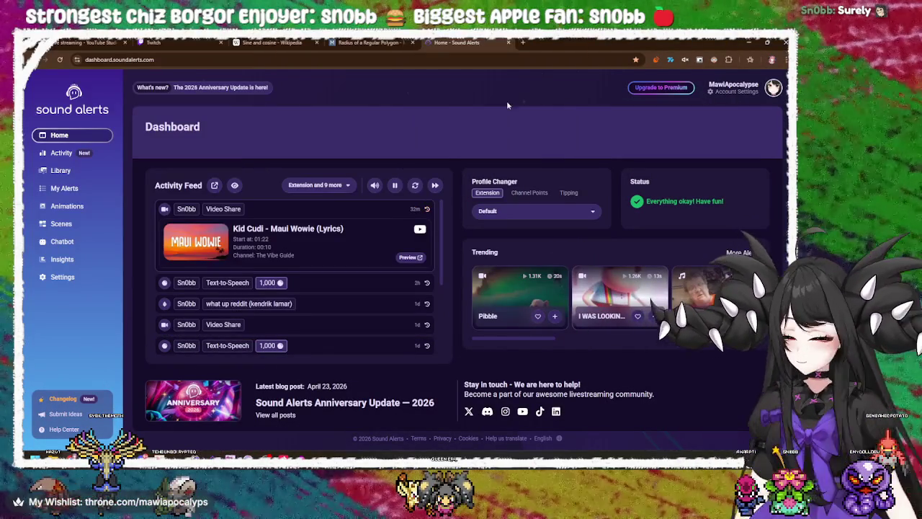
key("ctrl+shift+Tab")
key("ctrl+shift+Tab")
key("ctrl+shift+Tab")
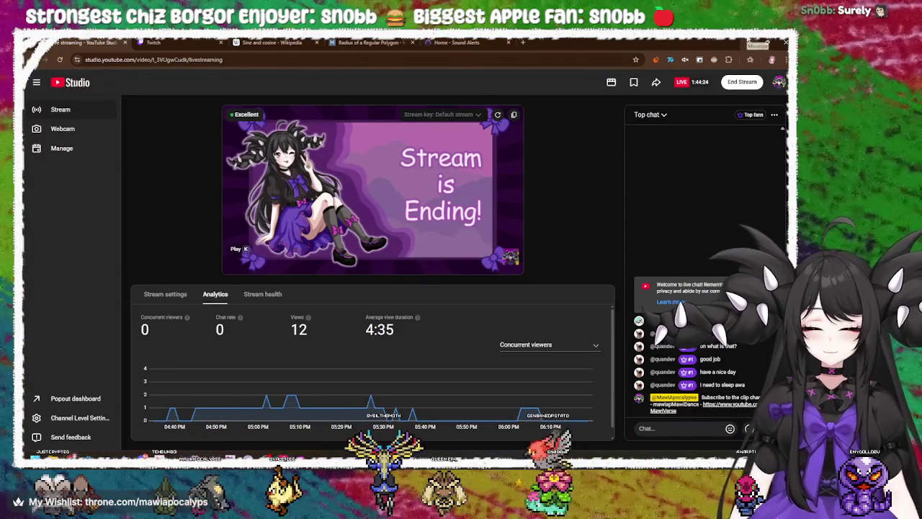
Step: Glance at the YouTube Studio stream dashboard, then return to the Godot script editor
key("alt+Tab")
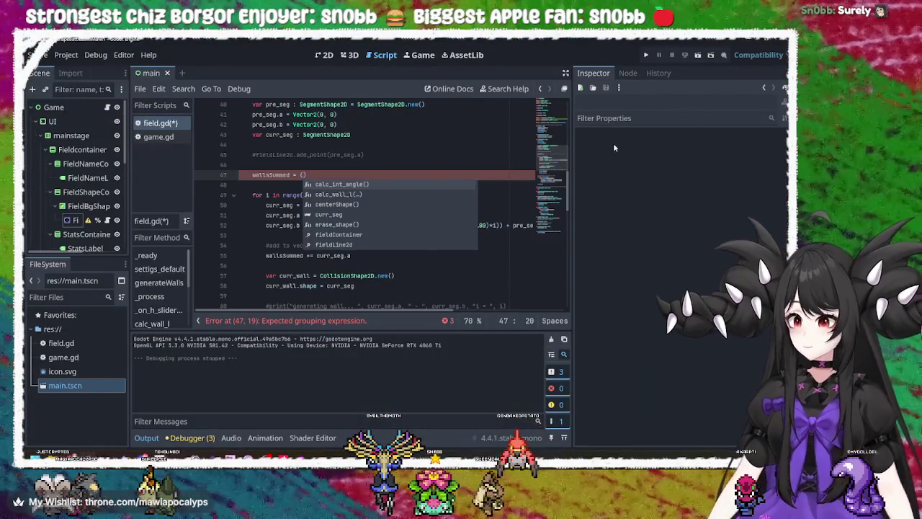
key("alt+Tab")
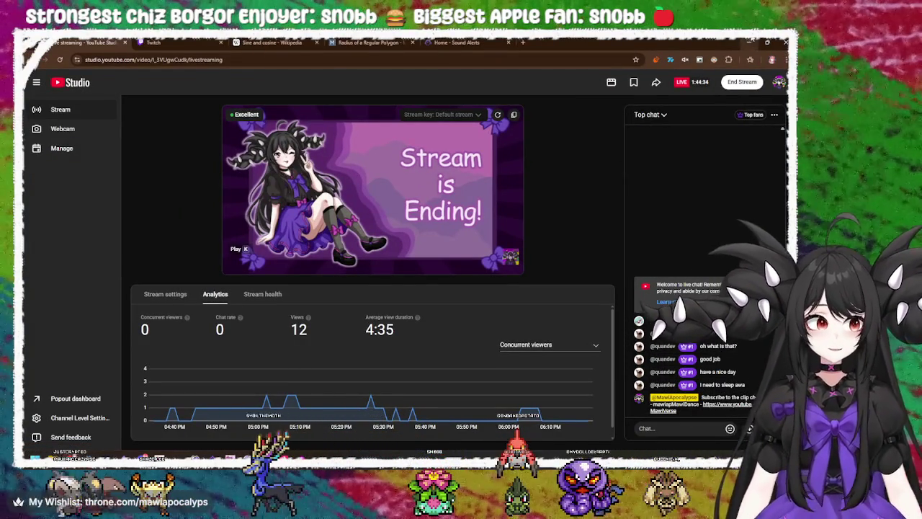
key("alt+Tab")
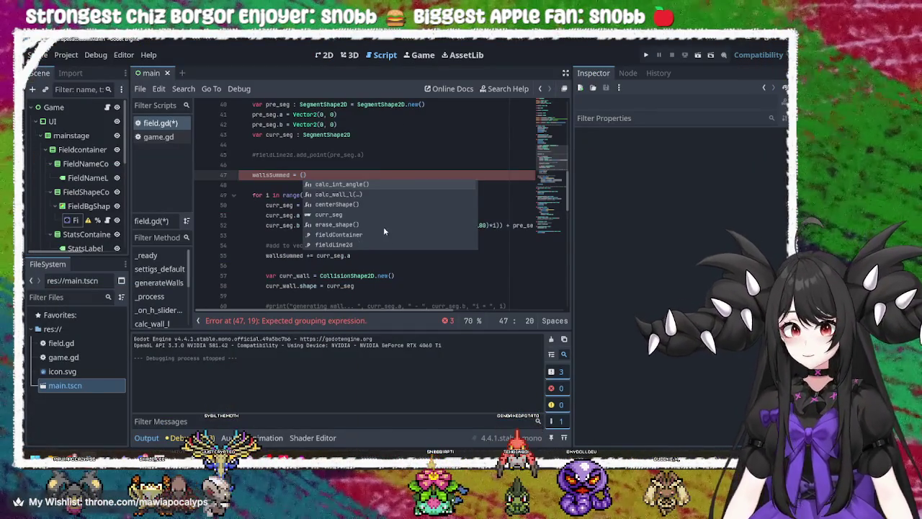
Step: Delete the empty brackets after wallsSummed at the end of line 47
left_click(385, 263)
left_click(314, 174)
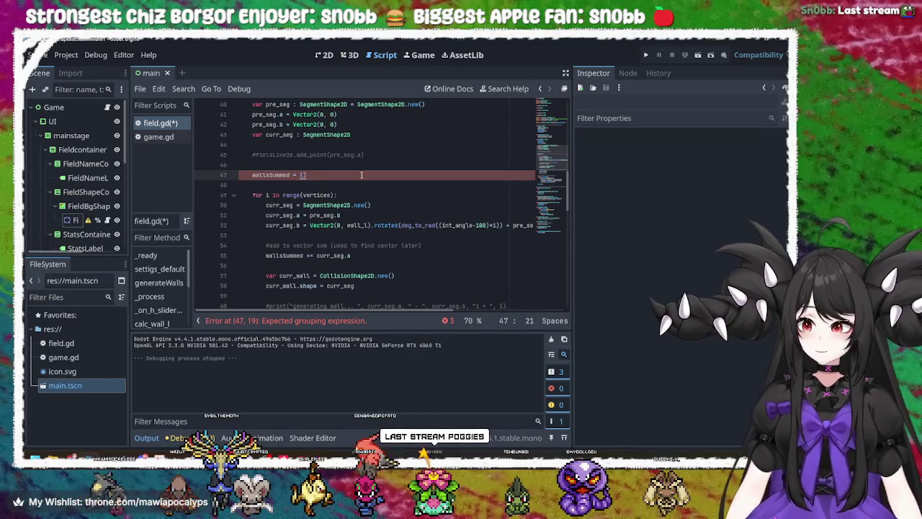
key("BackSpace")
key("BackSpace")
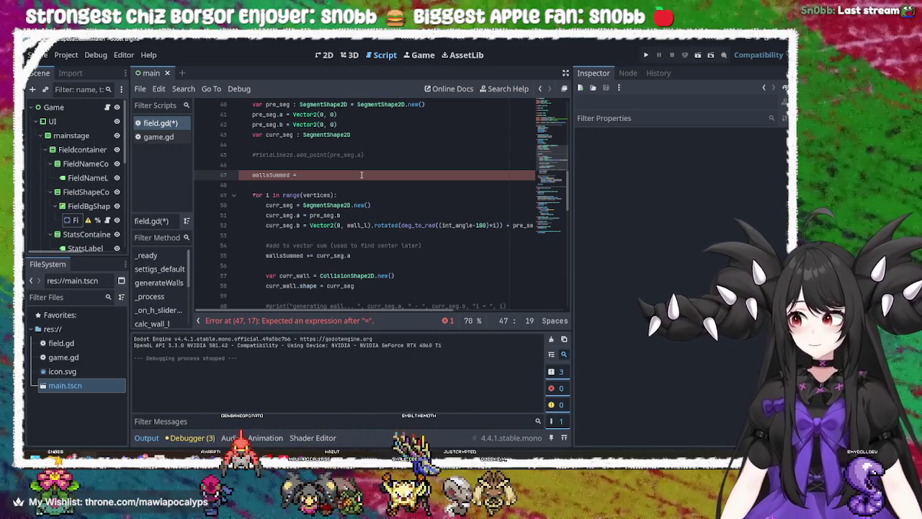
Step: Begin line 47 as wallsSummed = (wall_l)/( using the wall_l completion
type("wall")
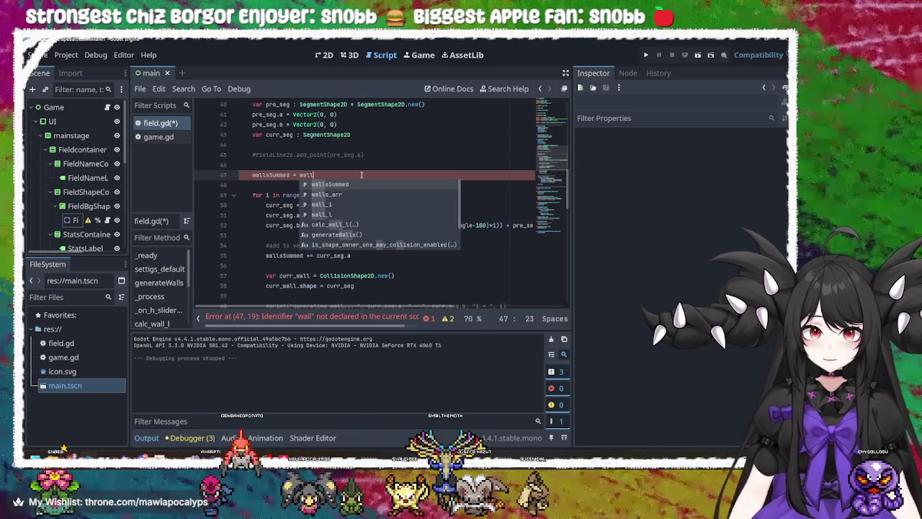
key("BackSpace")
key("BackSpace")
key("BackSpace")
key("BackSpace")
type("(w")
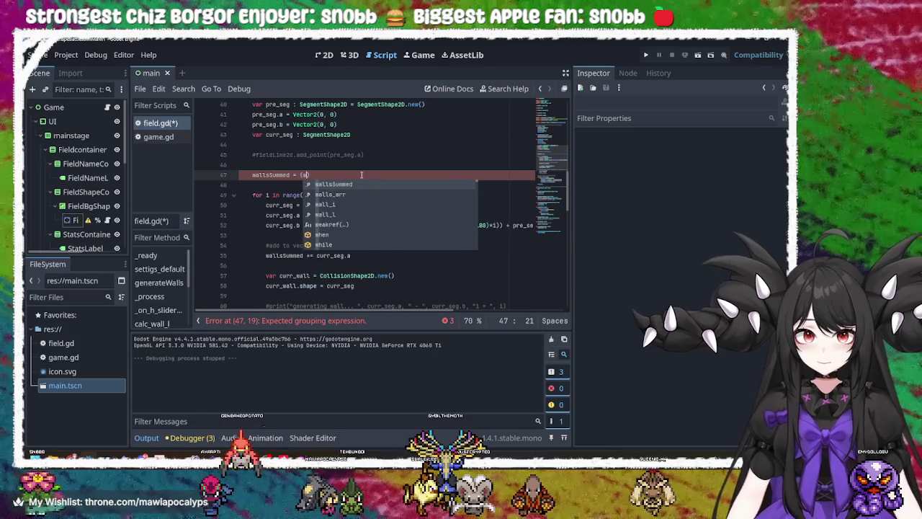
type("all")
key("Down")
key("Down")
key("Return")
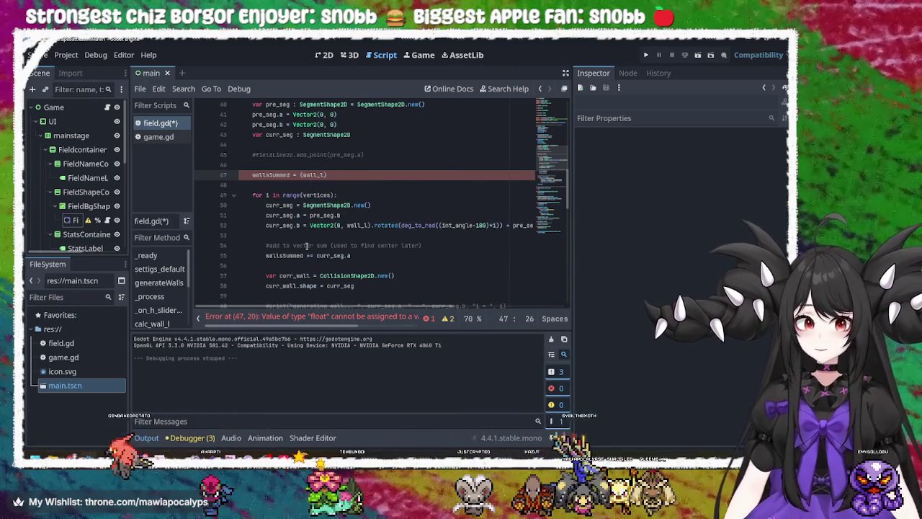
scroll(306, 246, "up", 3)
double_click(274, 174)
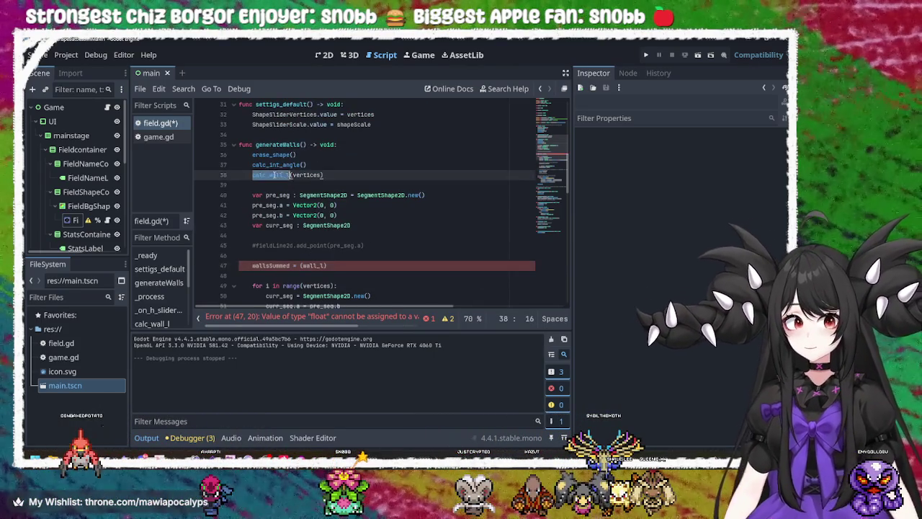
scroll(305, 221, "down", 2)
left_click(315, 205)
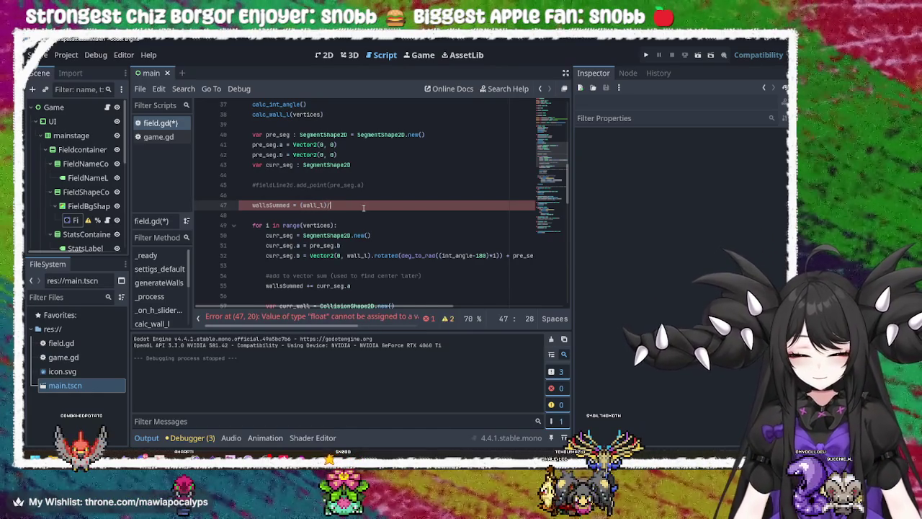
type("/(2")
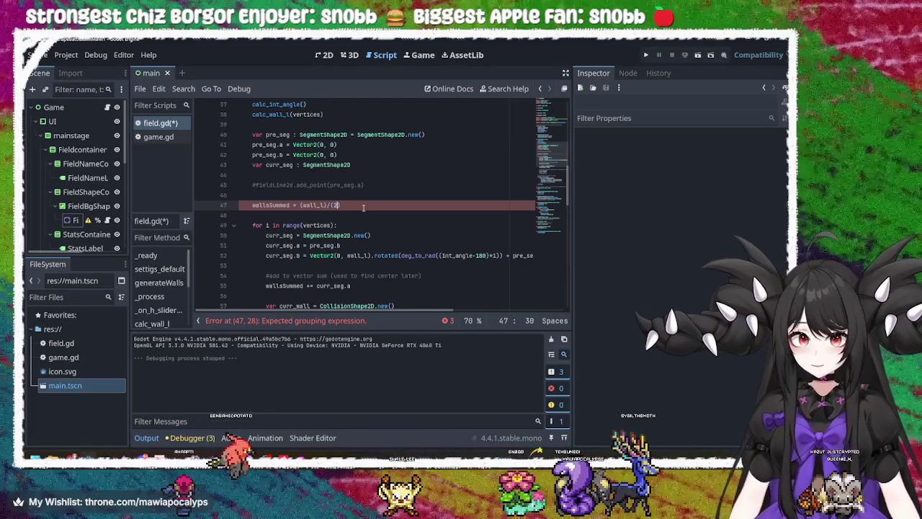
Step: Check the Radius of a Regular Polygon page in Chrome, then return to Godot
key("alt+Tab")
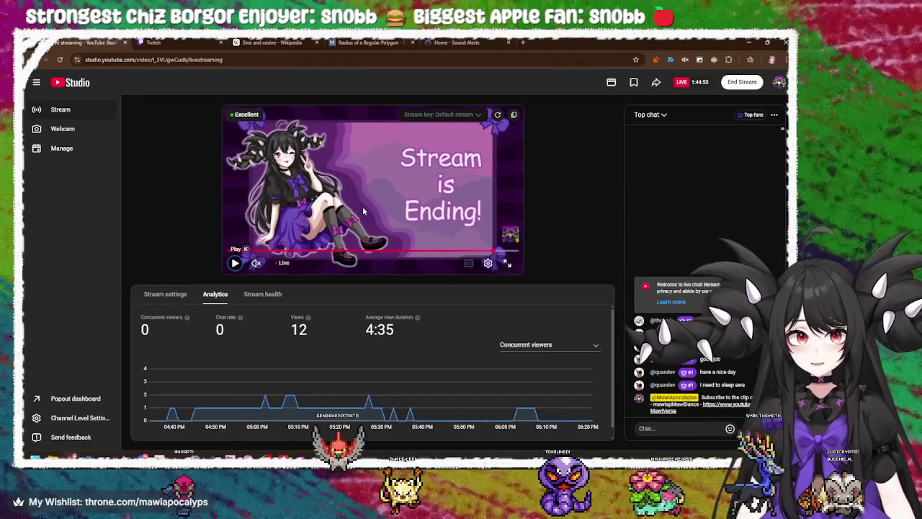
left_click(370, 42)
left_click(456, 42)
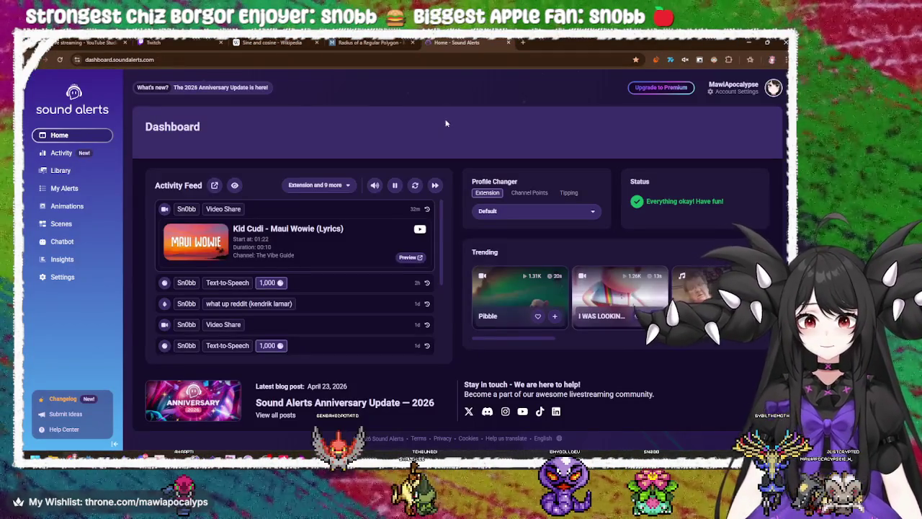
left_click(371, 42)
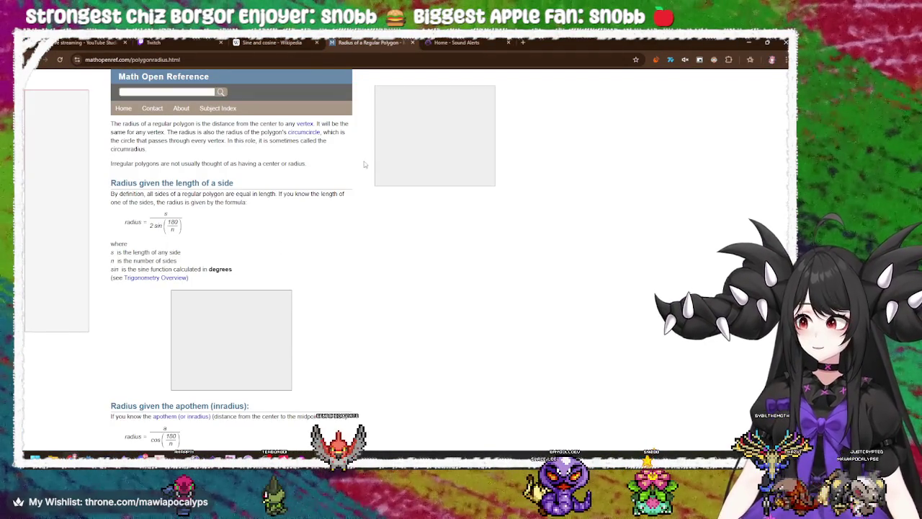
key("alt+Tab")
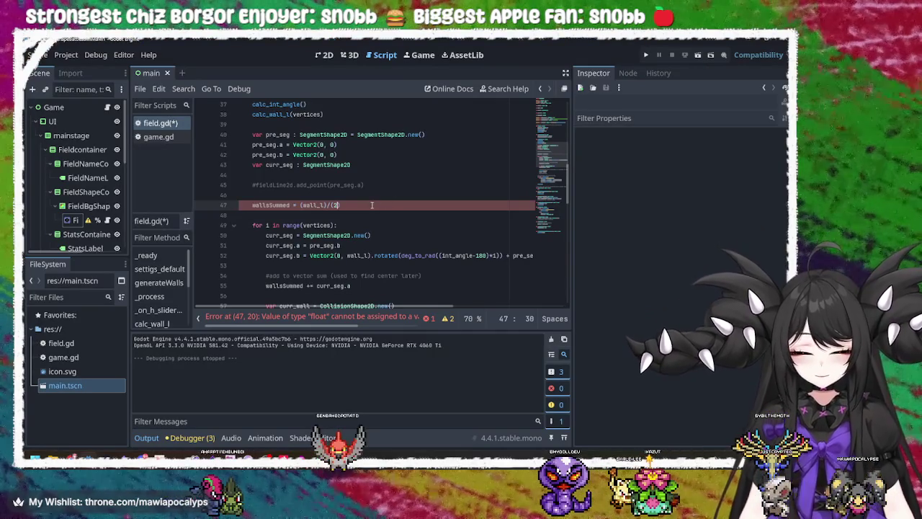
Step: Finish line 47 with 2*sin(deg_to_rad(180/vertices)) and save field.gd
type("*sin")
type("(1")
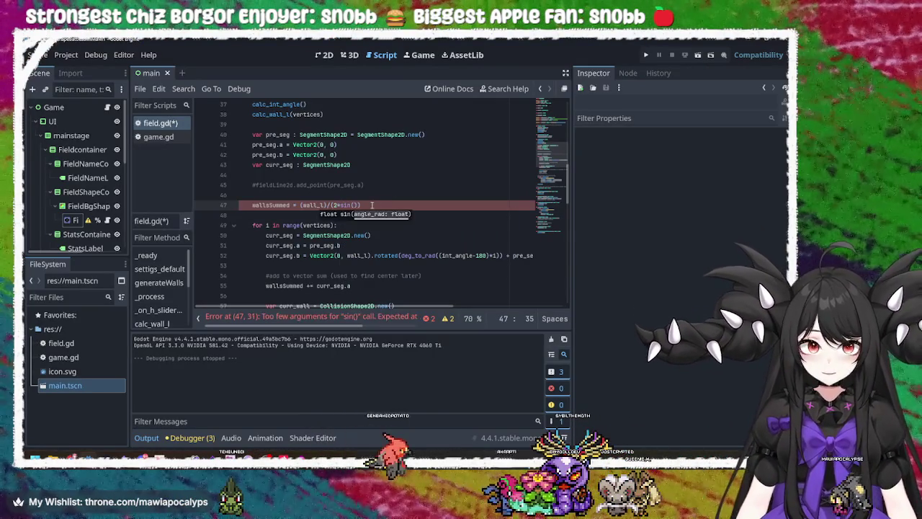
type("80/vertices")
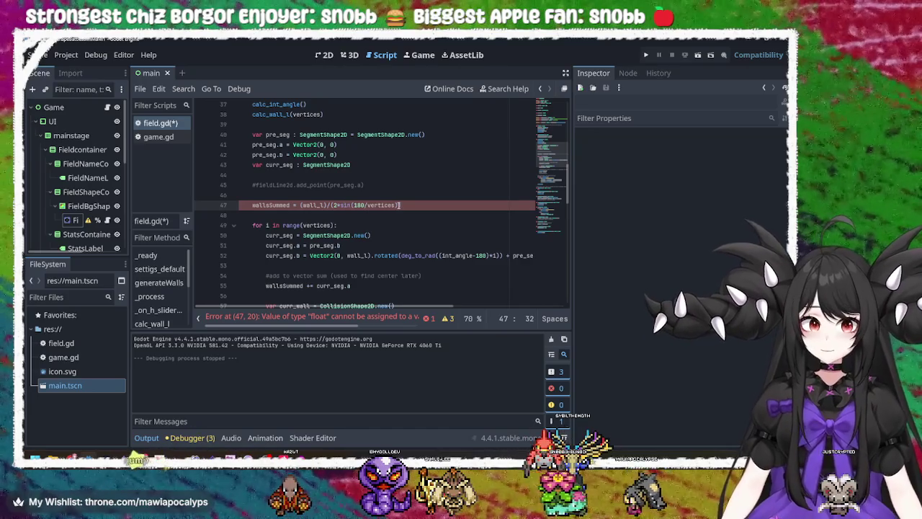
left_click_drag(396, 205, 354, 209)
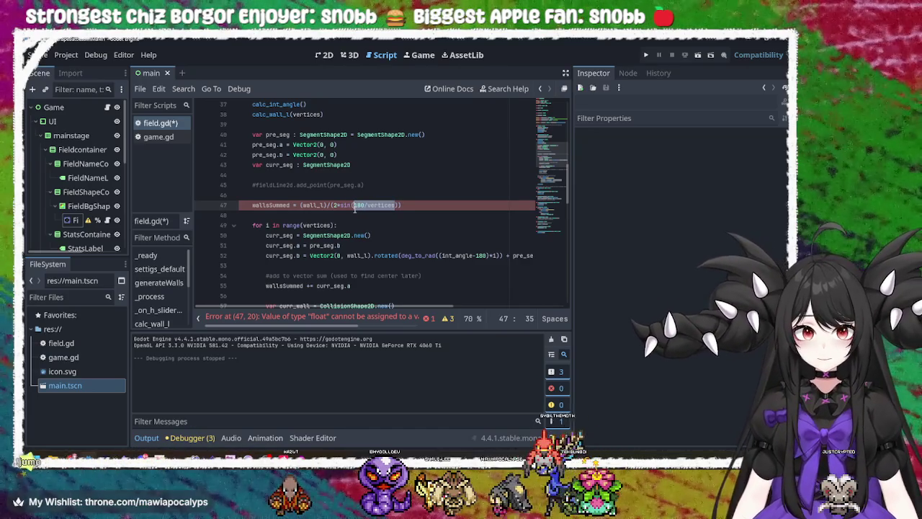
key("BackSpace")
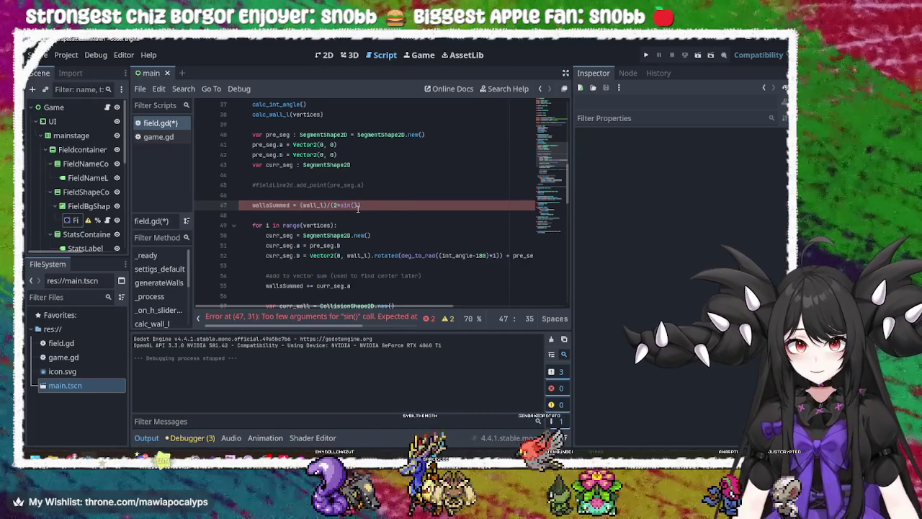
left_click(357, 207)
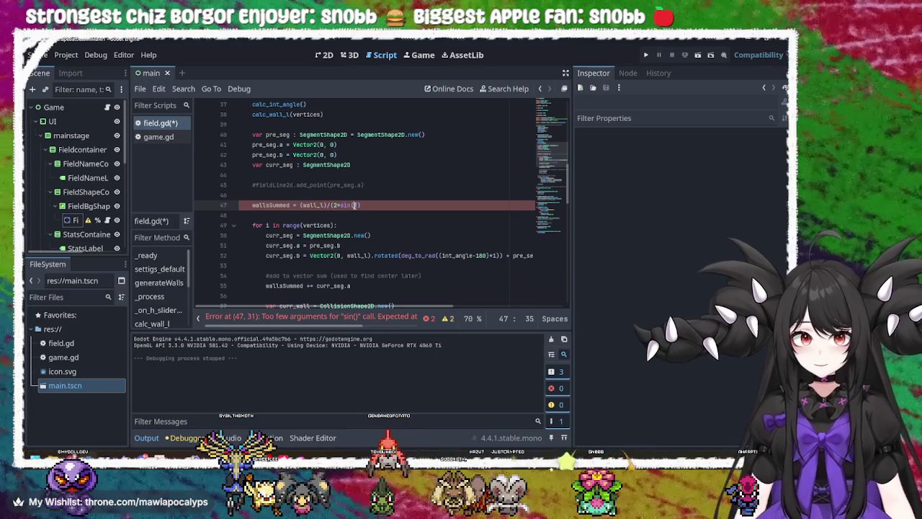
type(")")
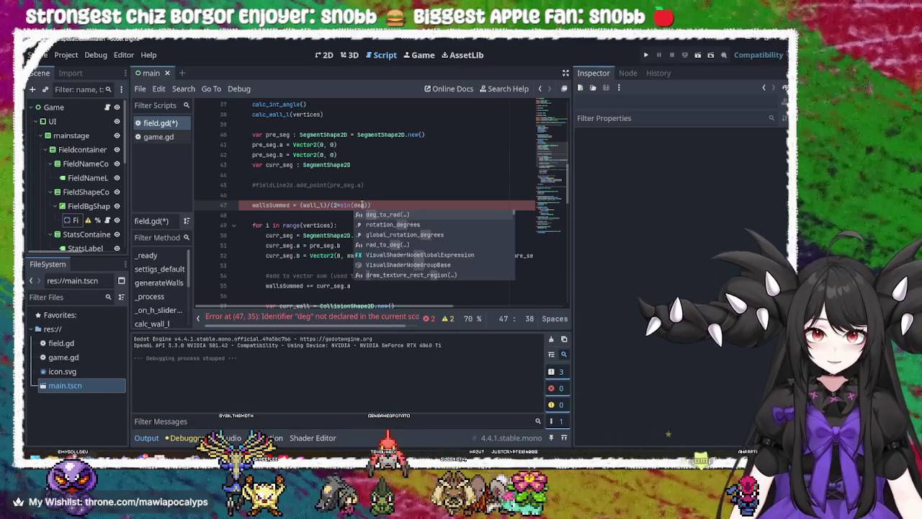
key("Return")
type("180/vertices")
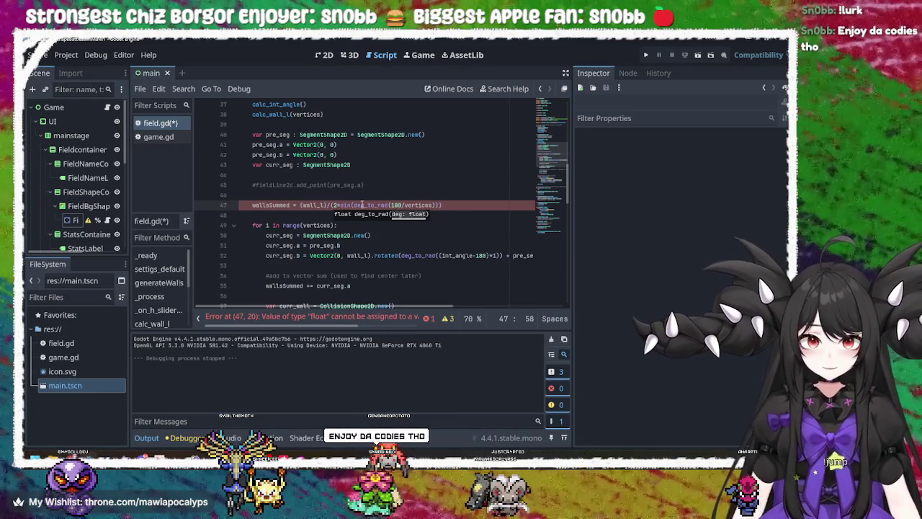
type(")))")
key("ctrl+s")
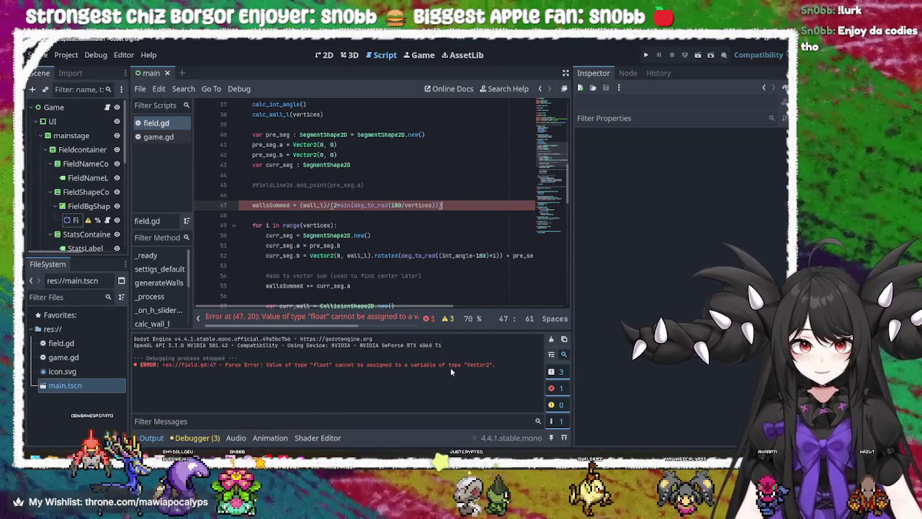
Step: Replace line 47's value with Vector2( holding the pasted radius formula and a comma
left_click_drag(441, 205, 303, 205)
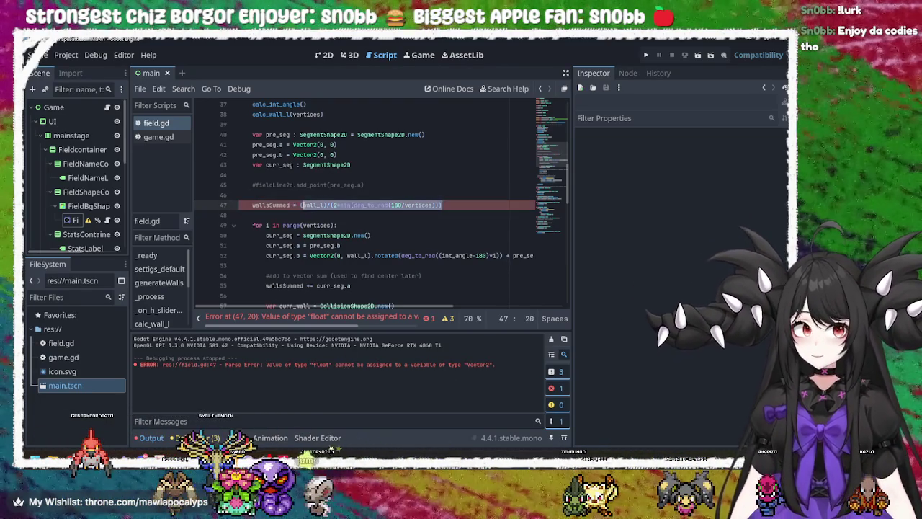
key("BackSpace")
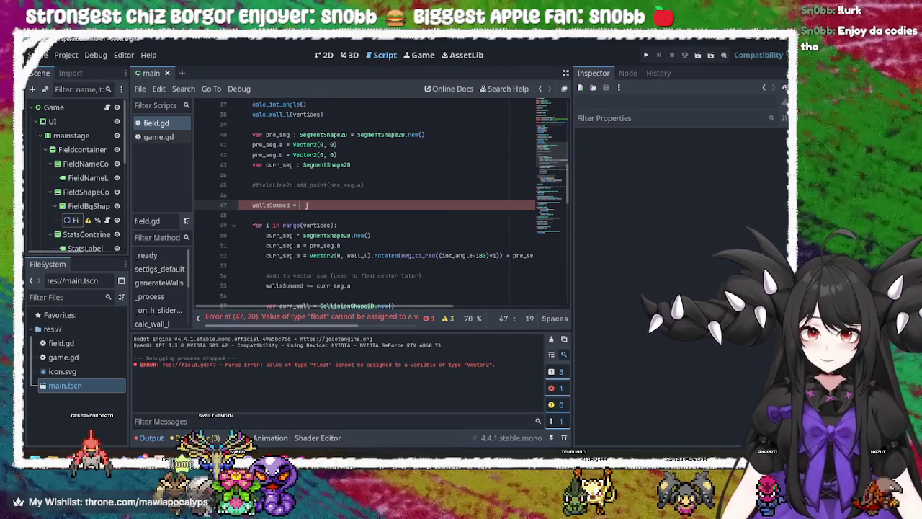
type("Vector2(")
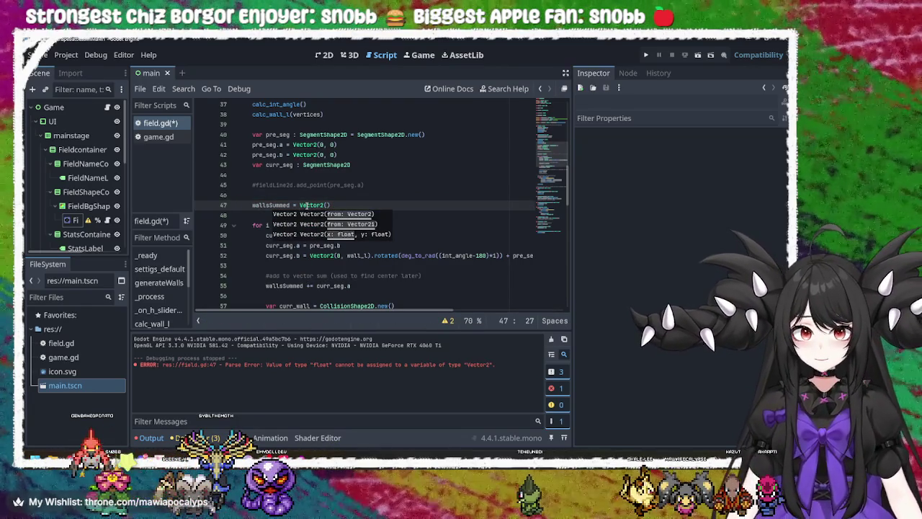
key("super+v")
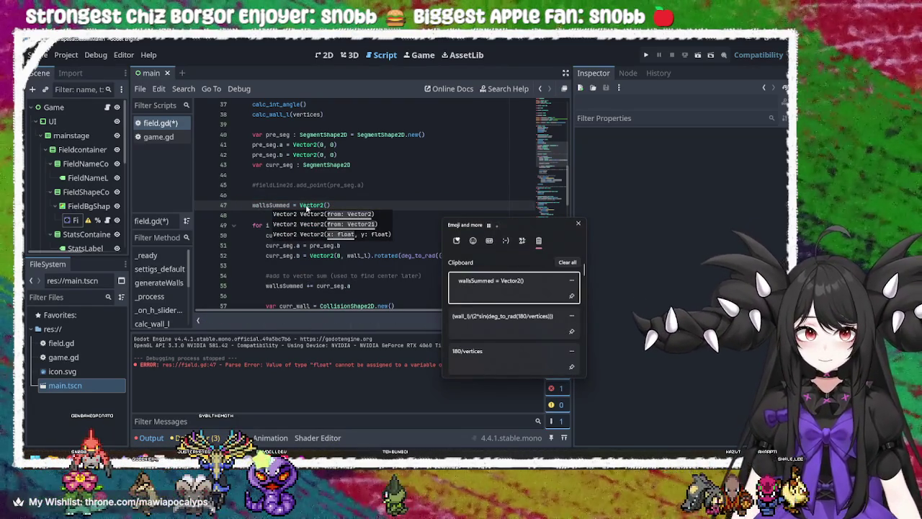
key("Down")
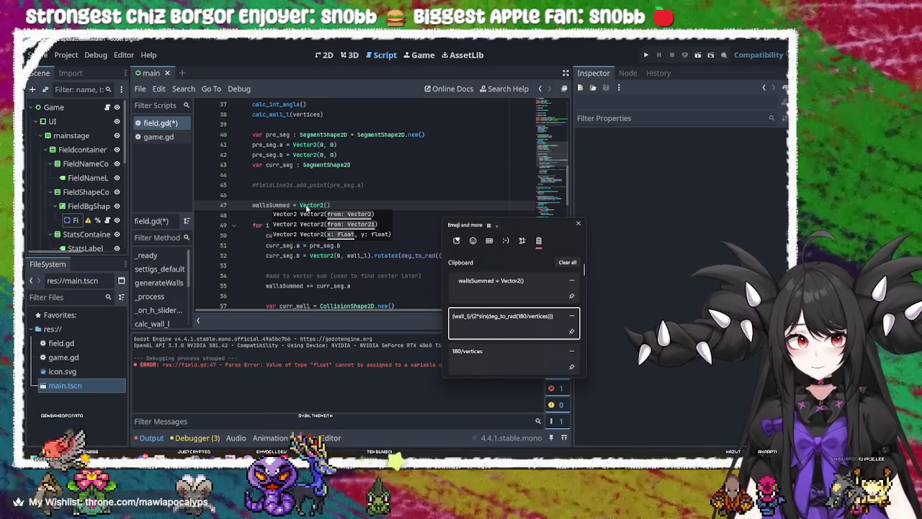
key("Return")
left_click(308, 208)
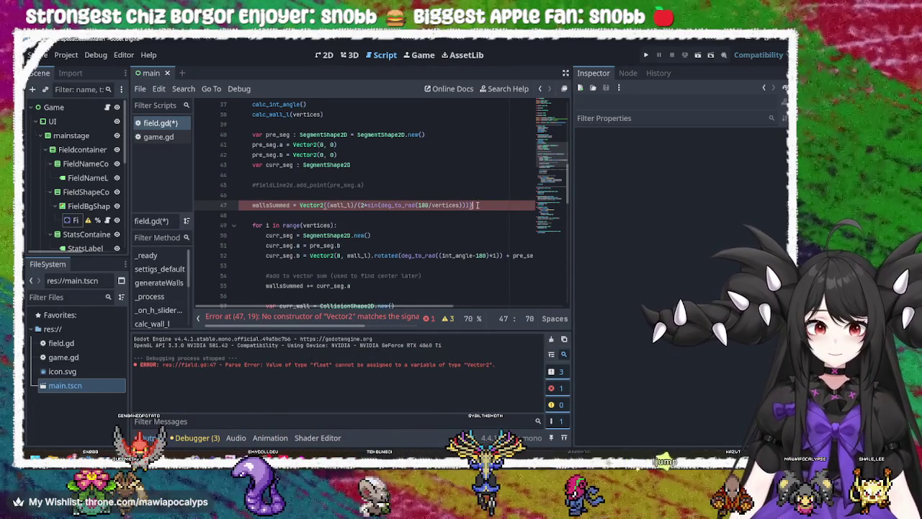
type(",")
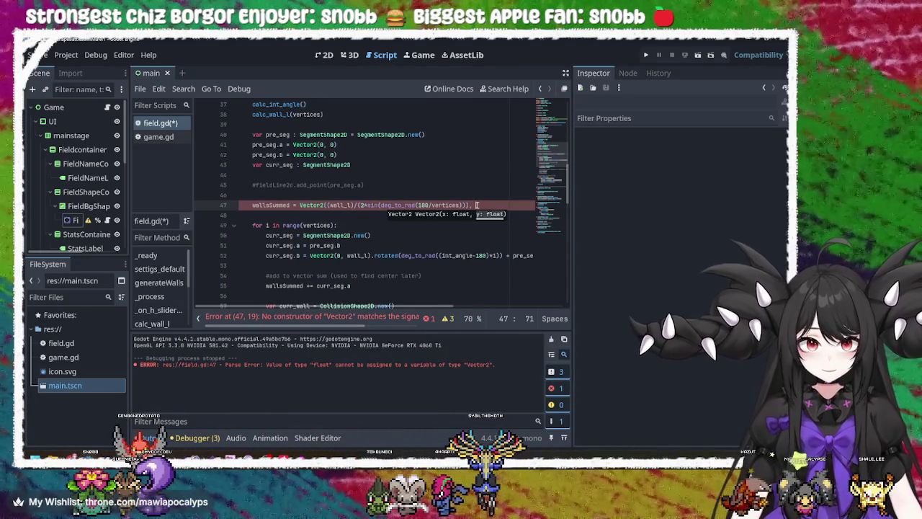
Step: Duplicate the radius formula as the Vector2's y value
left_click_drag(470, 205, 330, 206)
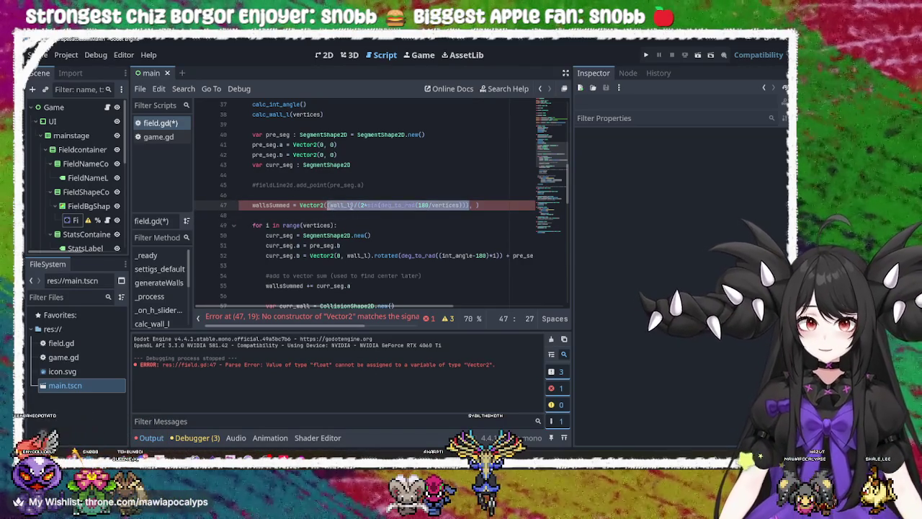
key("ctrl+c")
left_click(476, 205)
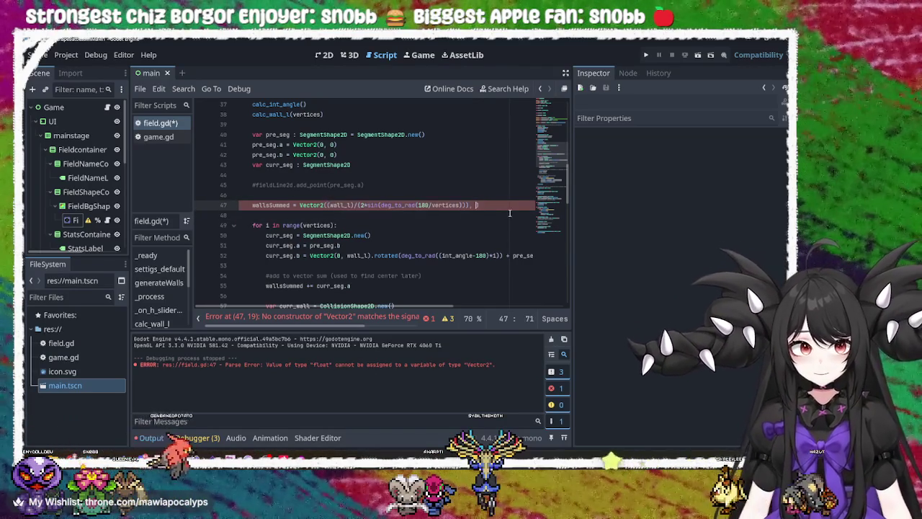
key("ctrl+v")
left_click(451, 206)
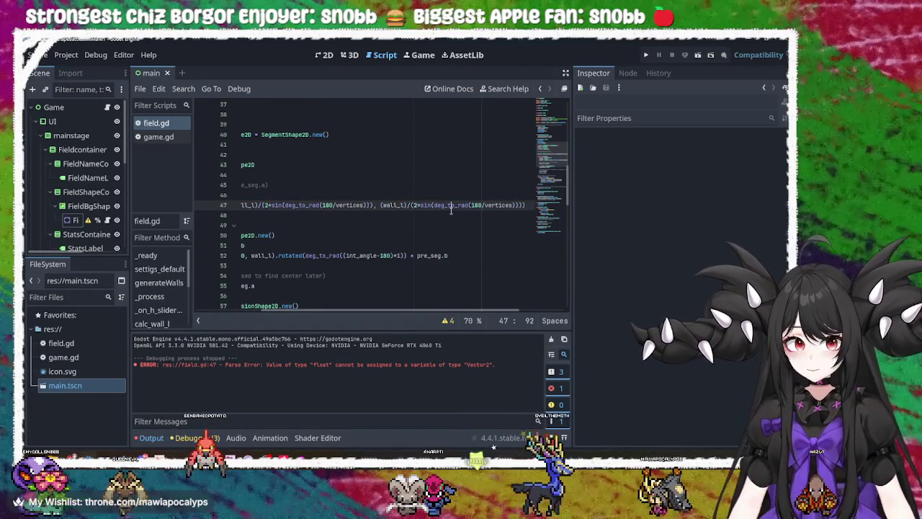
scroll(375, 236, "left", 3)
left_click(373, 236)
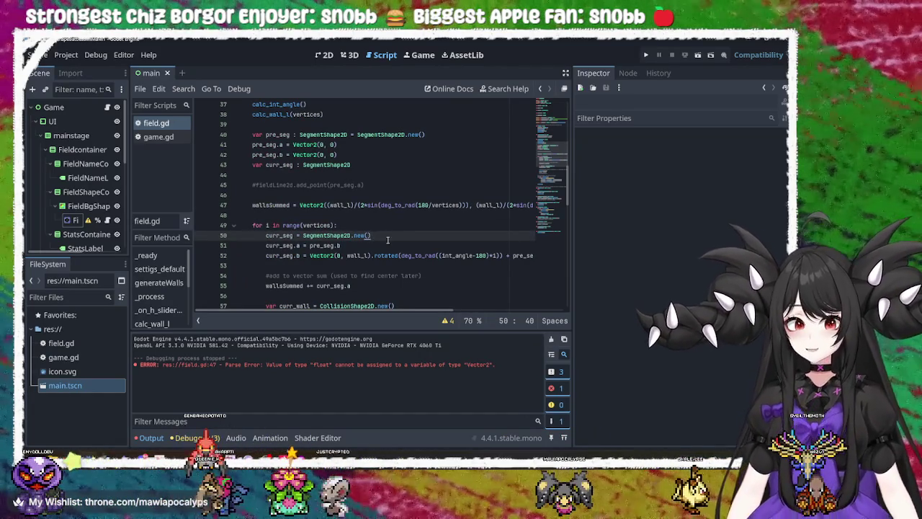
left_click(644, 57)
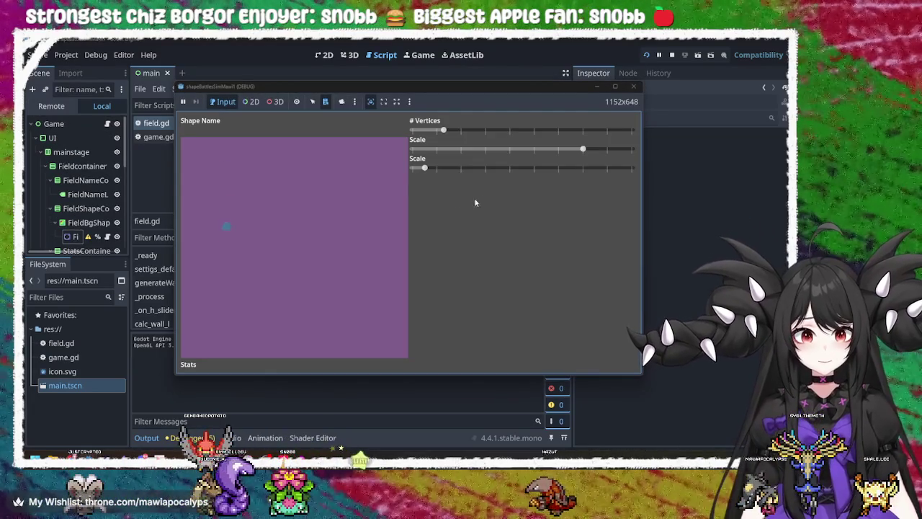
left_click_drag(445, 131, 533, 133)
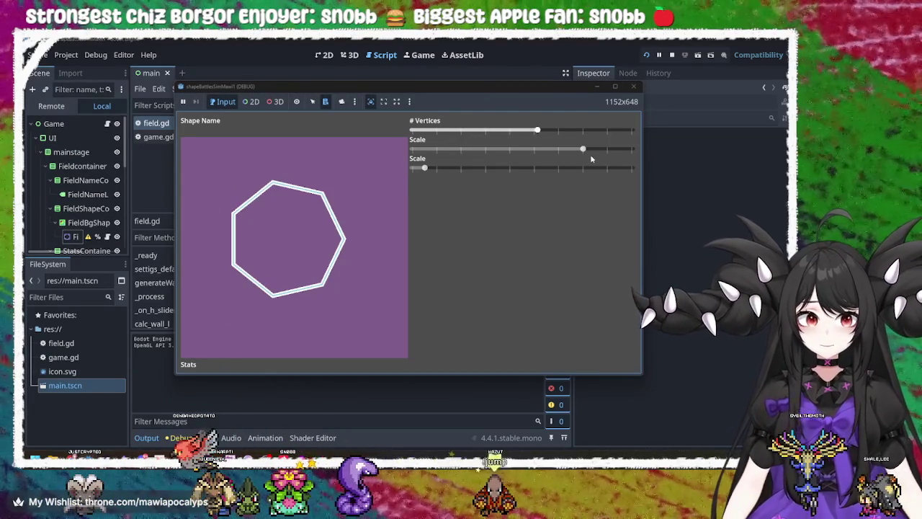
left_click_drag(586, 151, 534, 149)
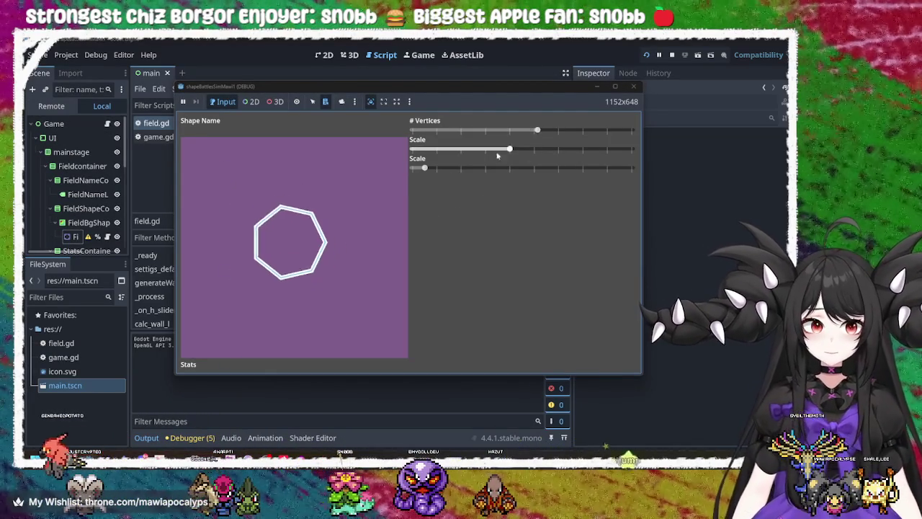
mouse_move(426, 168)
left_mouse_down()
mouse_move(639, 167)
mouse_move(411, 168)
mouse_move(532, 178)
mouse_move(461, 148)
left_mouse_up()
mouse_move(534, 168)
left_mouse_down()
mouse_move(519, 168)
mouse_move(607, 168)
mouse_move(449, 169)
left_mouse_up()
mouse_move(537, 130)
left_mouse_down()
mouse_move(422, 142)
mouse_move(572, 179)
mouse_move(495, 170)
mouse_move(502, 152)
mouse_move(582, 148)
left_mouse_up()
mouse_move(496, 168)
left_mouse_down()
mouse_move(619, 190)
mouse_move(410, 169)
mouse_move(511, 169)
mouse_move(461, 169)
left_mouse_up()
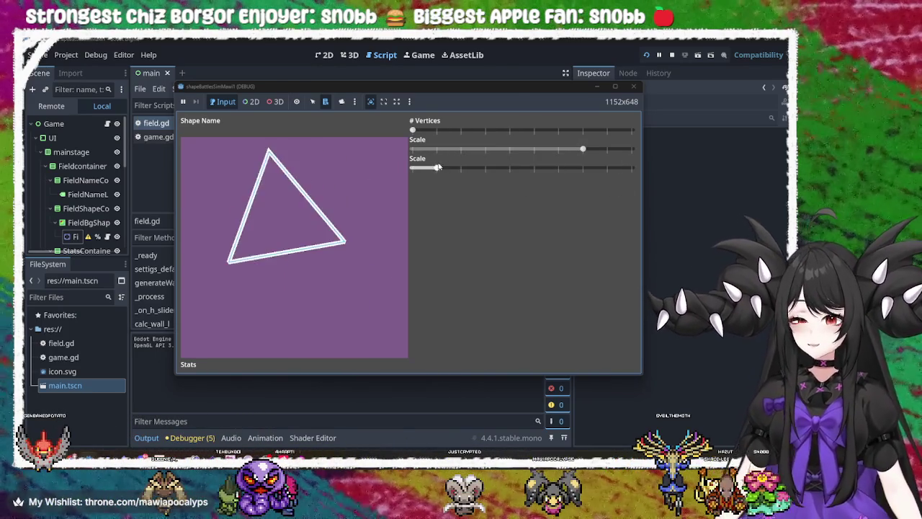
left_click_drag(423, 129, 507, 130)
mouse_move(463, 171)
left_mouse_down()
mouse_move(599, 183)
mouse_move(446, 170)
mouse_move(563, 170)
mouse_move(446, 179)
mouse_move(521, 170)
left_mouse_up()
left_click_drag(583, 148, 463, 149)
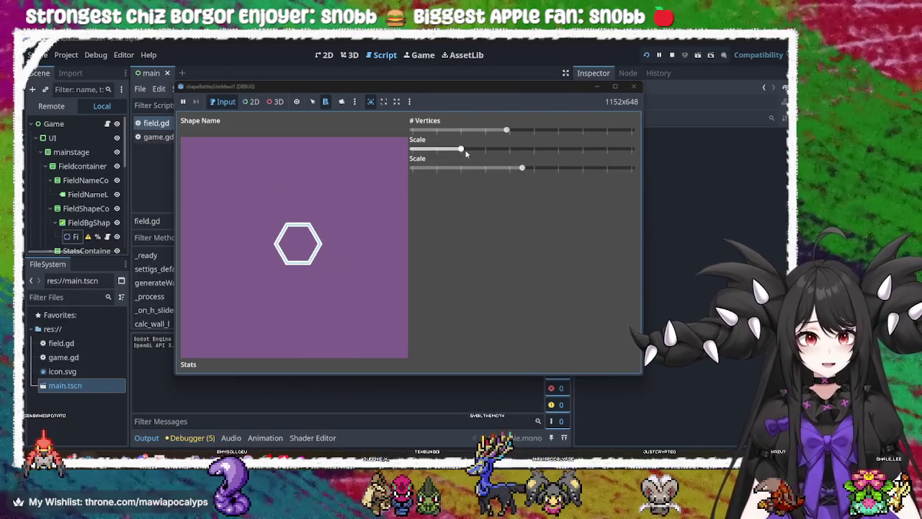
mouse_move(515, 176)
left_mouse_down()
mouse_move(565, 171)
mouse_move(486, 170)
mouse_move(632, 149)
left_mouse_up()
mouse_move(506, 172)
left_mouse_down()
mouse_move(527, 171)
mouse_move(387, 180)
mouse_move(661, 209)
mouse_move(449, 180)
mouse_move(485, 170)
left_mouse_up()
mouse_move(506, 131)
left_mouse_down()
mouse_move(476, 132)
mouse_move(500, 145)
mouse_move(536, 130)
left_mouse_up()
left_click_drag(484, 168, 583, 168)
left_click(633, 85)
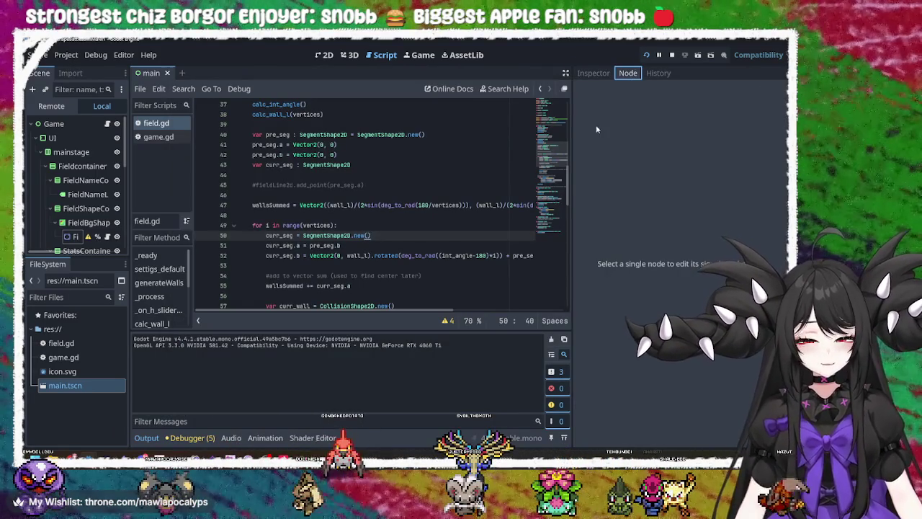
Step: Close the running game window and return to the Godot editor
key("alt+Tab")
left_click(634, 88)
key("alt+Tab")
left_click(632, 93)
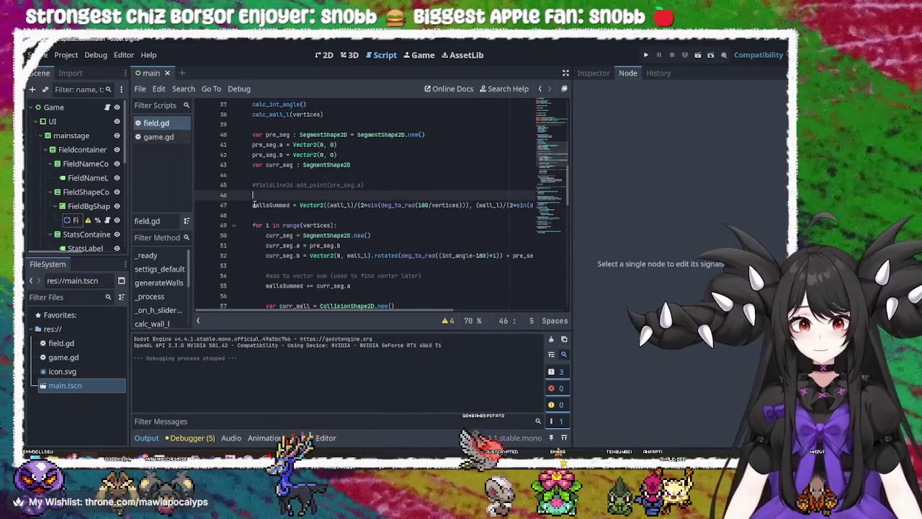
Step: Review field.gd lines 44–48, reading the sin documentation popup on line 47
scroll(459, 234, "down", 2)
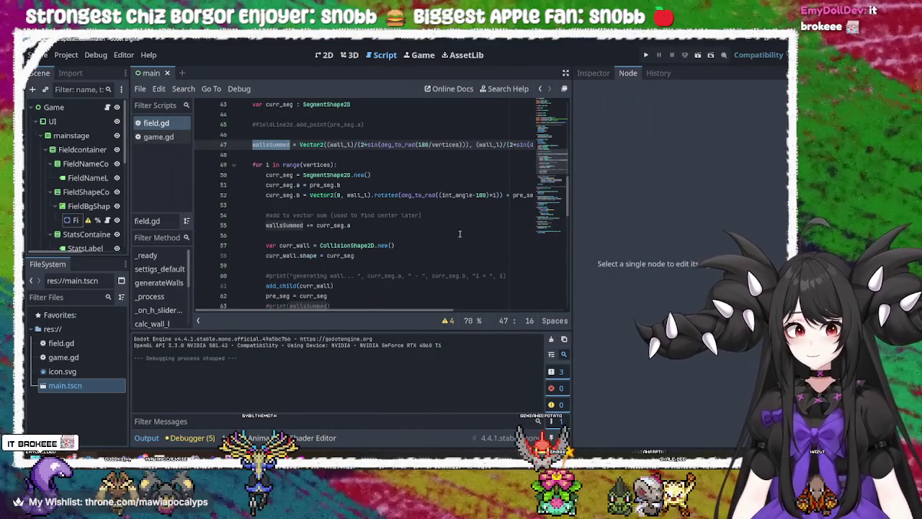
scroll(459, 233, "down", 2)
scroll(460, 234, "up", 4)
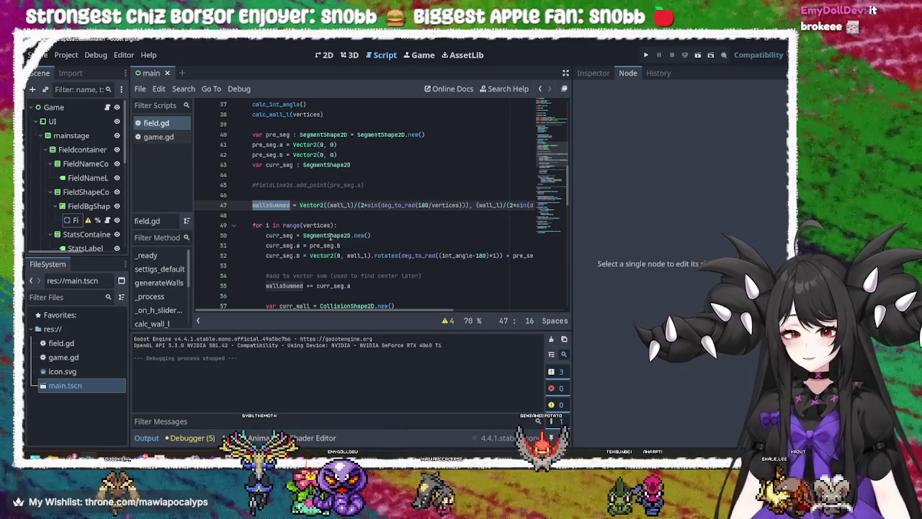
left_click(252, 204)
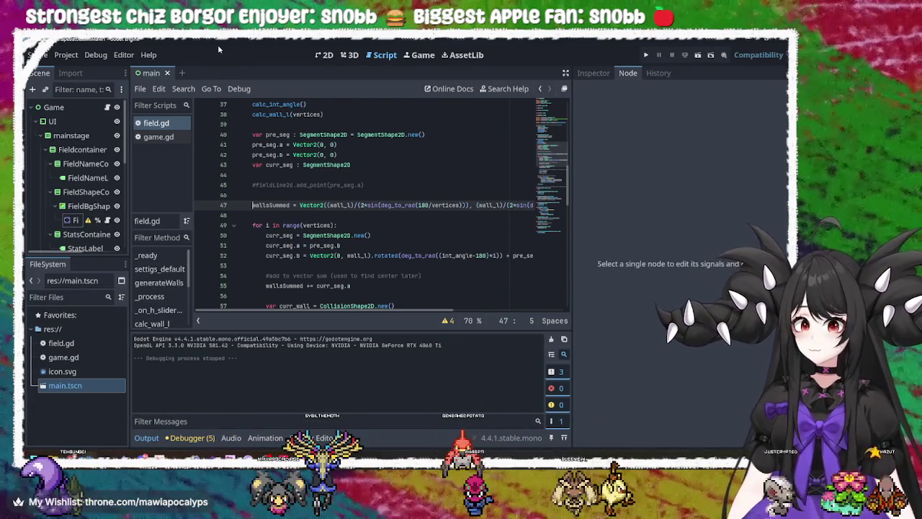
left_click(272, 177)
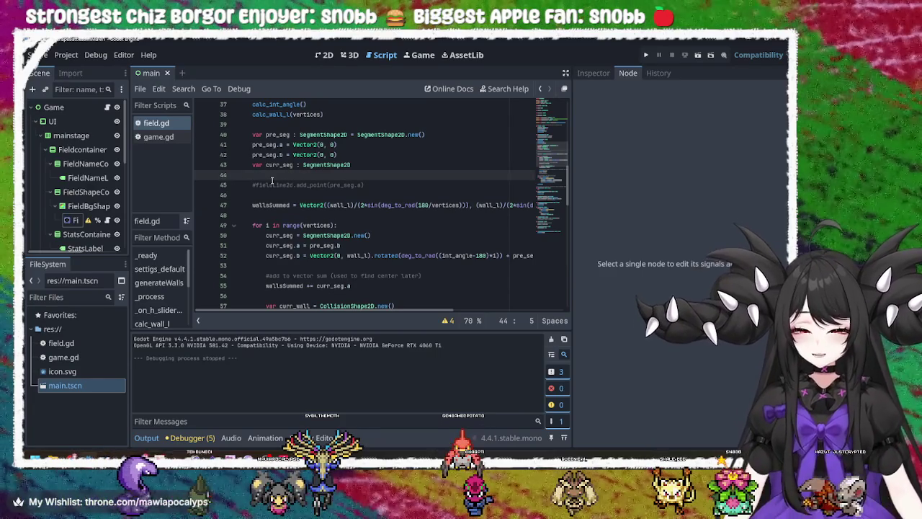
left_click(375, 205)
mouse_move(376, 206)
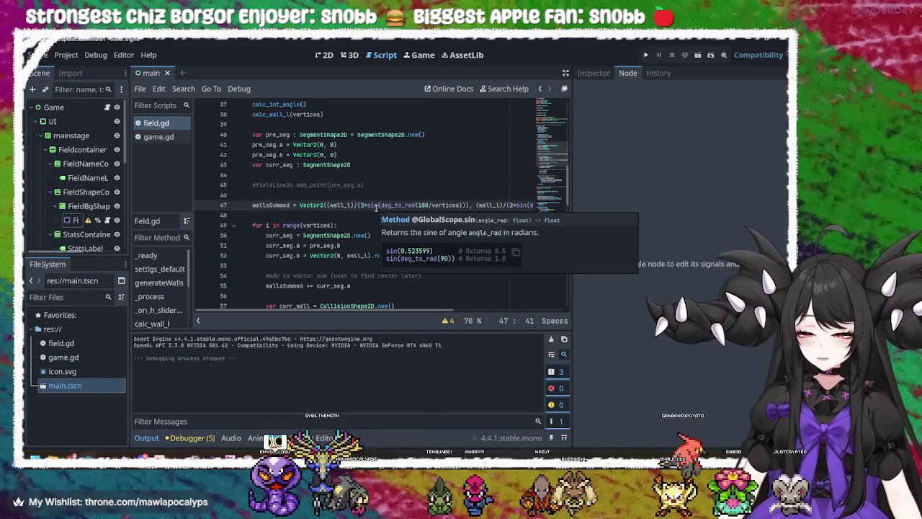
left_click(347, 213)
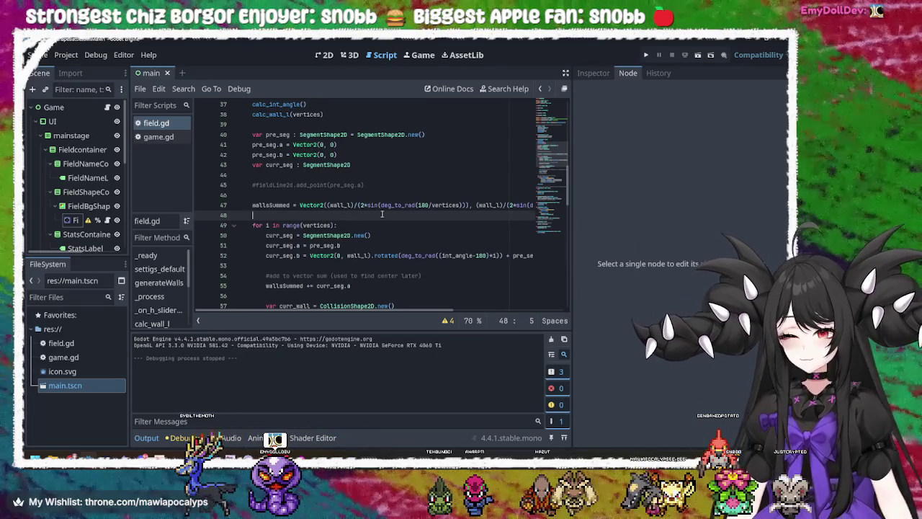
scroll(392, 214, "down", 2)
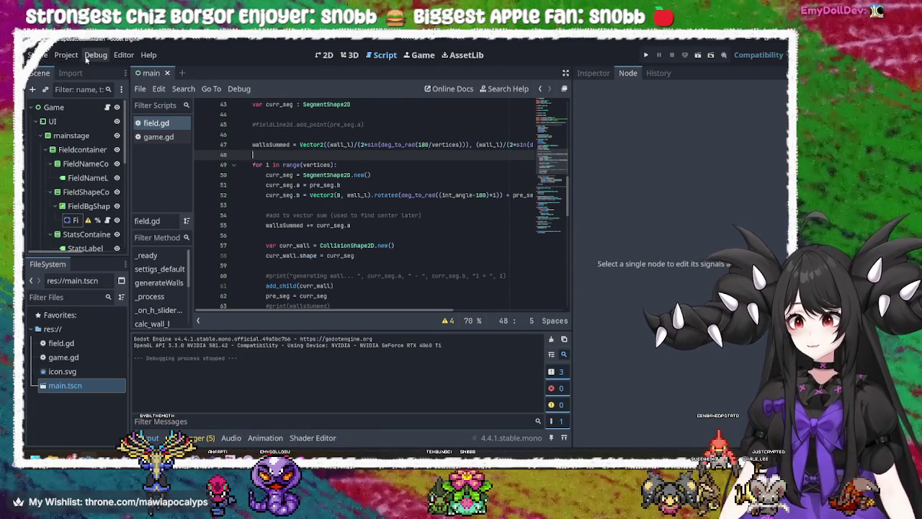
left_click(37, 56)
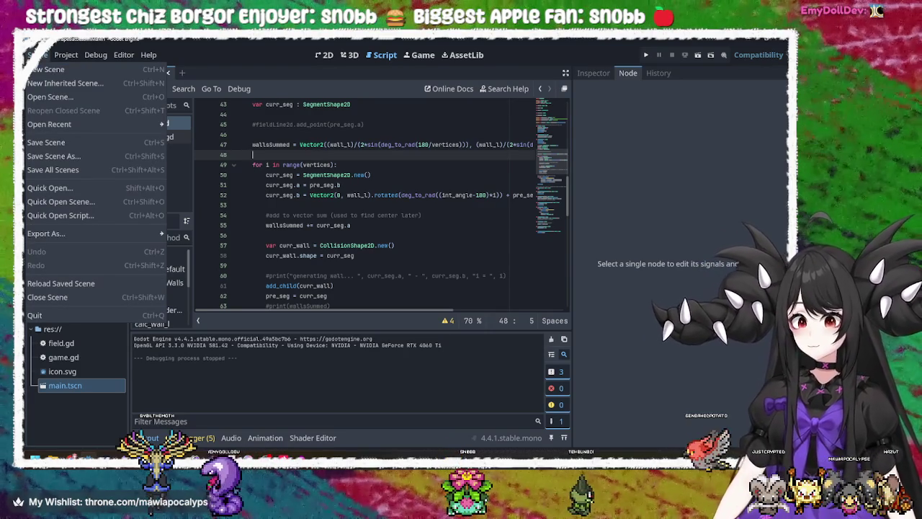
Step: Create Git version control metadata for the project
mouse_move(63, 56)
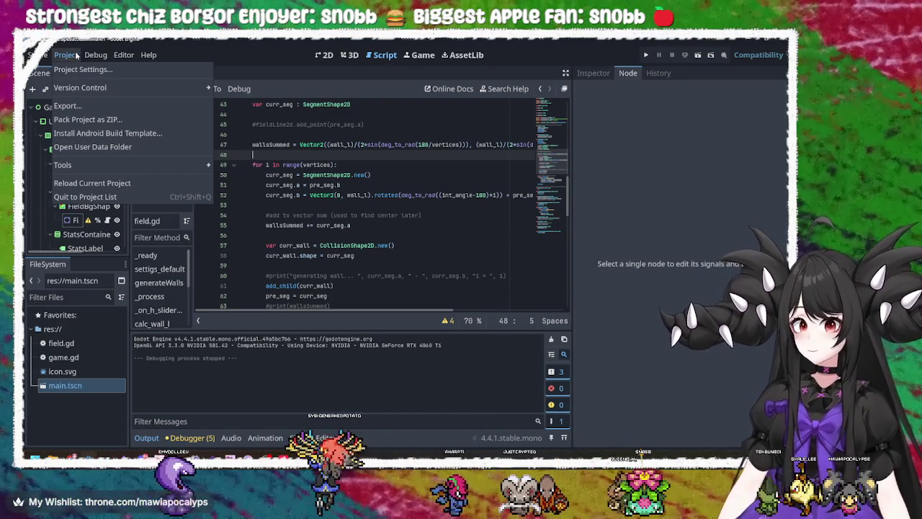
mouse_move(207, 88)
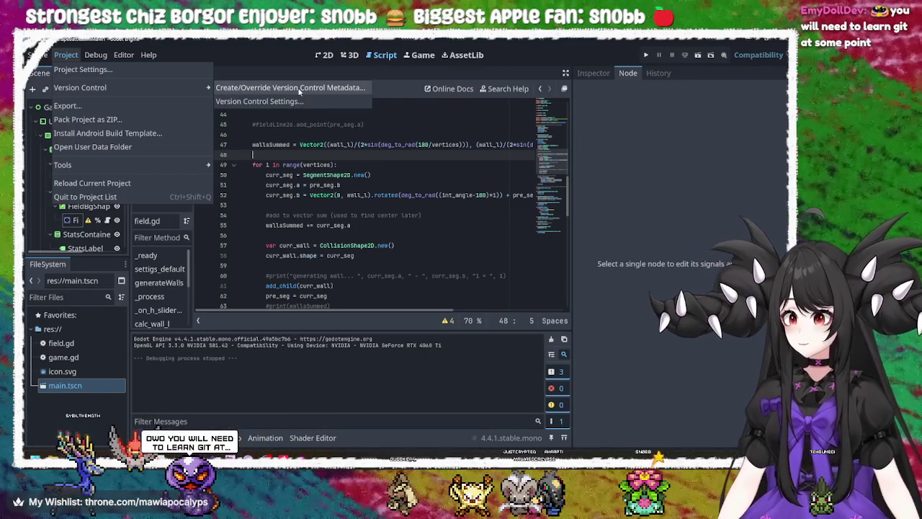
left_click(299, 89)
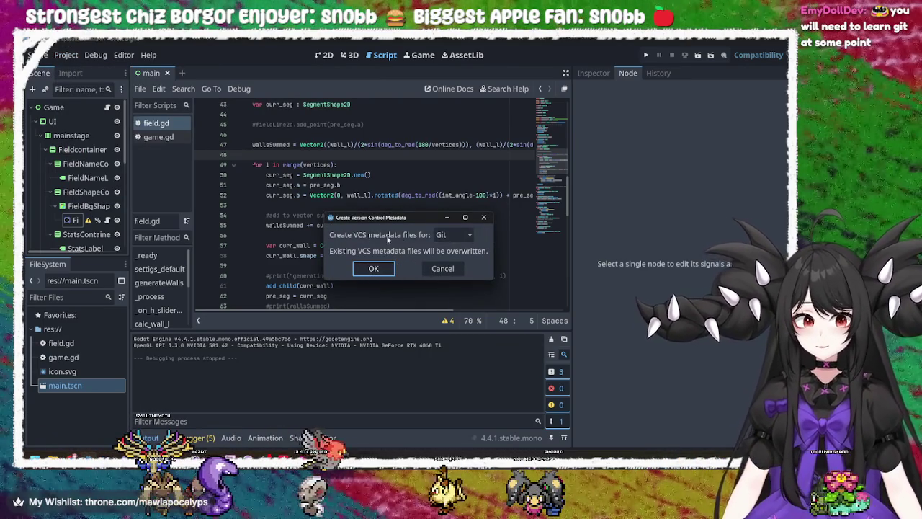
left_click(384, 268)
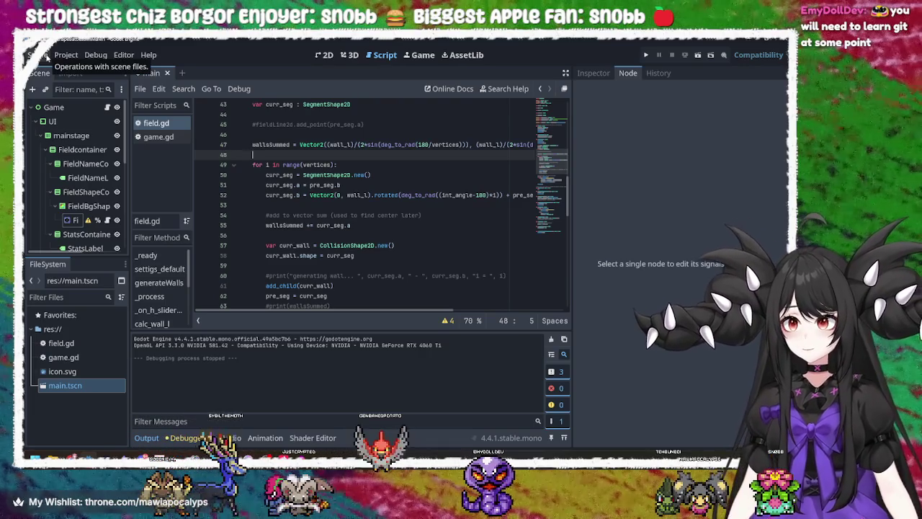
Step: Open Version Control Settings and copy the no-VCS-plugins error text
left_click(65, 55)
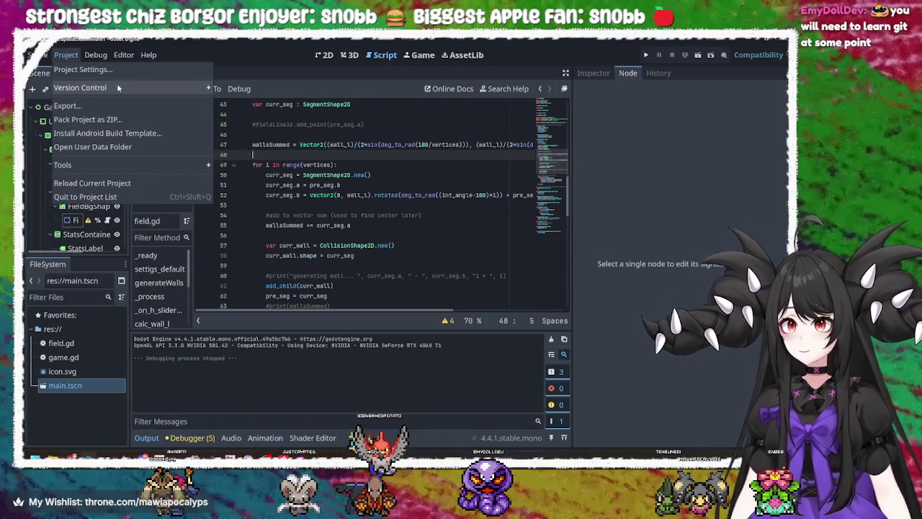
mouse_move(119, 87)
left_click(261, 103)
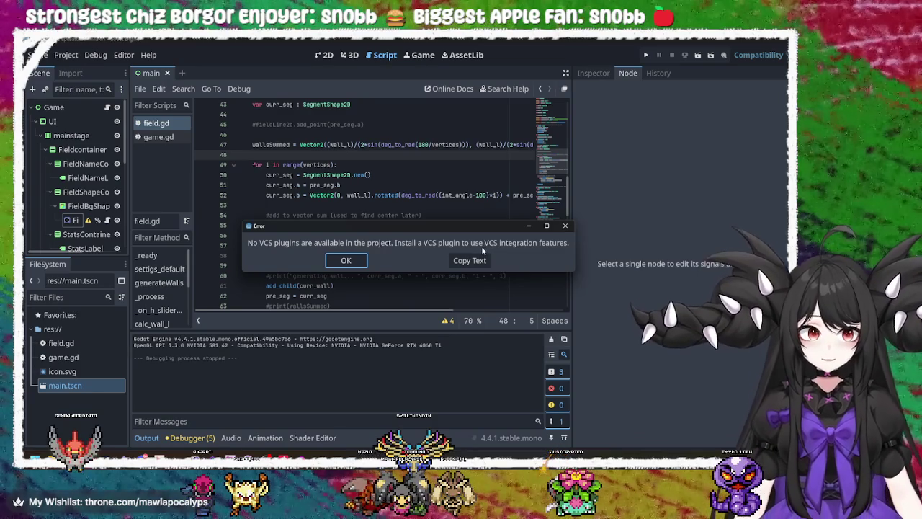
left_click(468, 262)
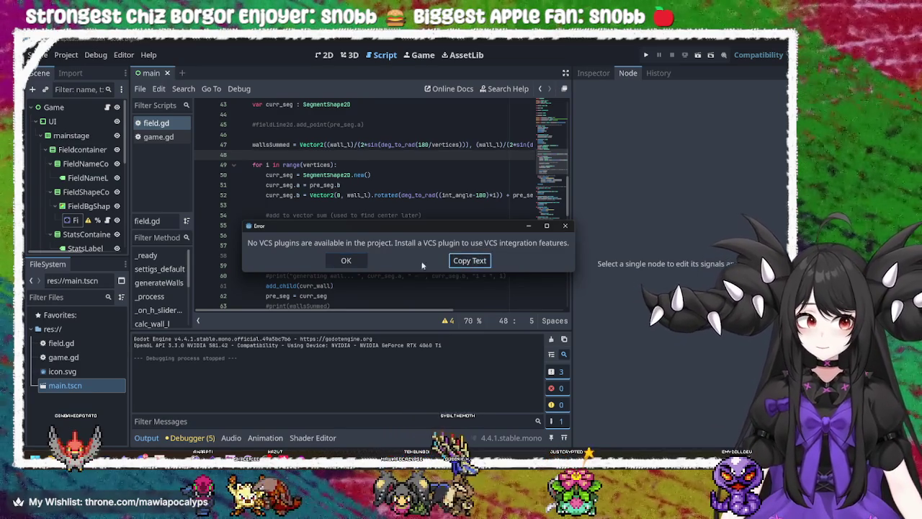
left_click(347, 260)
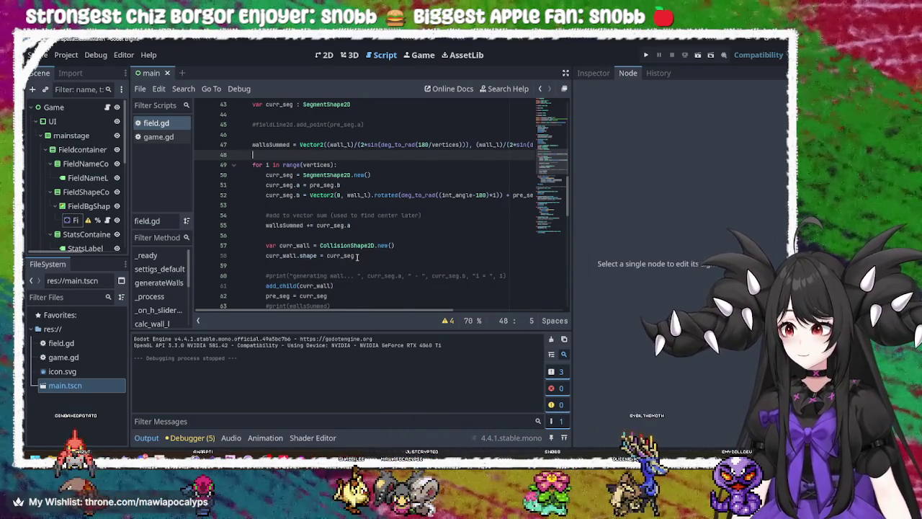
Step: Search Google in Chrome for the copied no-VCS-plugins error message
key("alt+Tab")
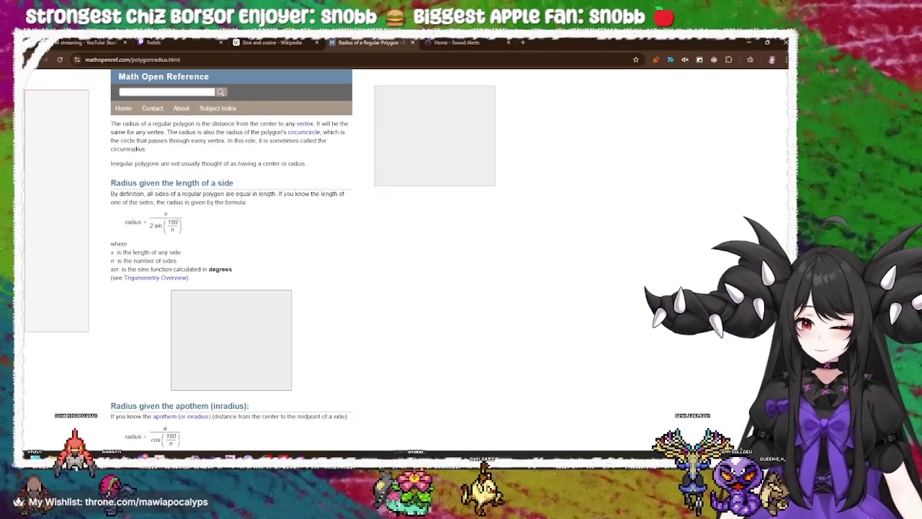
type("No VCS plugins are available in the project. Install a VCS plugin to use VCS integration features.")
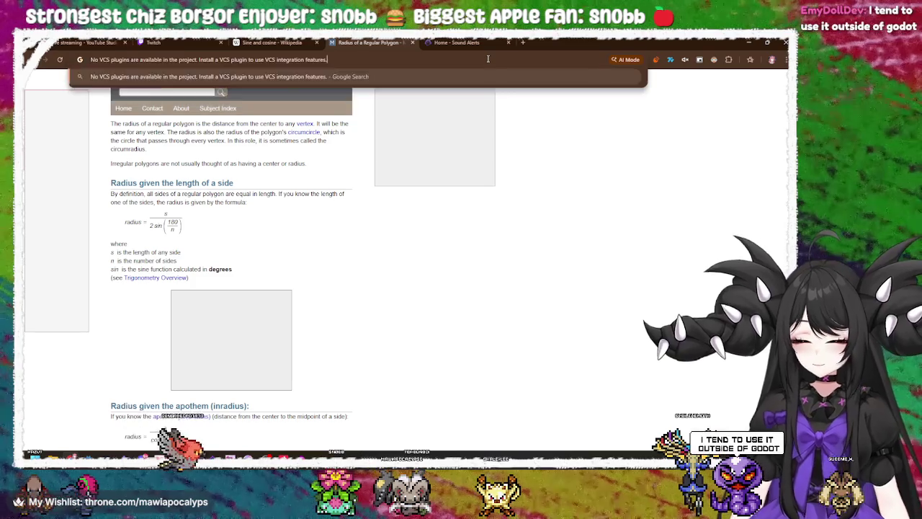
key("Return")
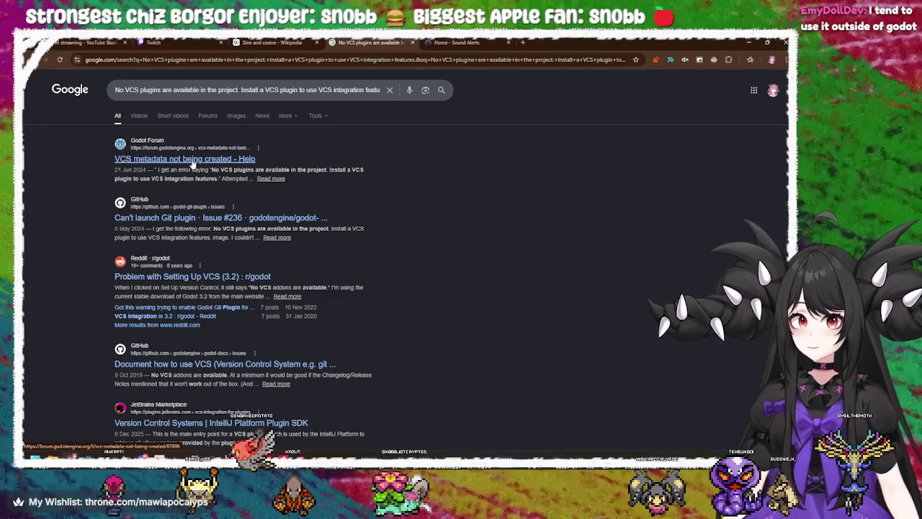
Step: Search for 'git plugin godot 4' and open the Godot Git Plugin asset page
triple_click(265, 92)
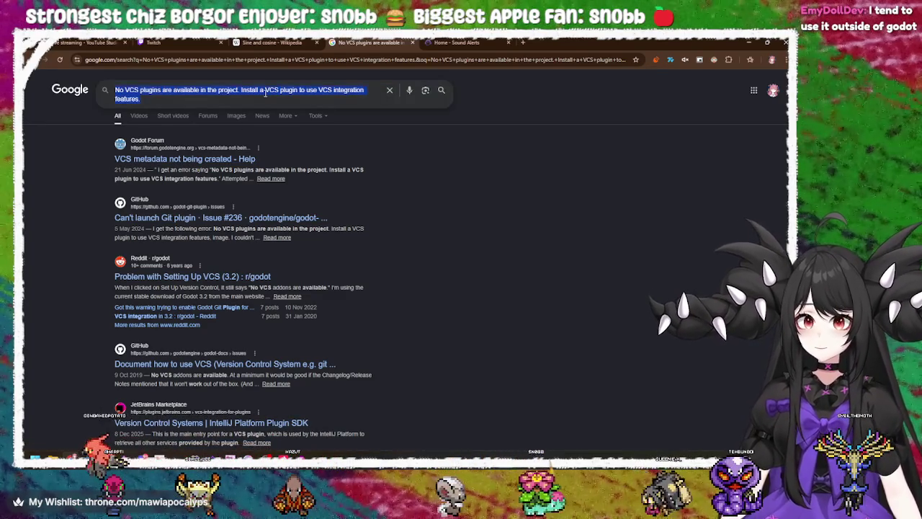
type("git p")
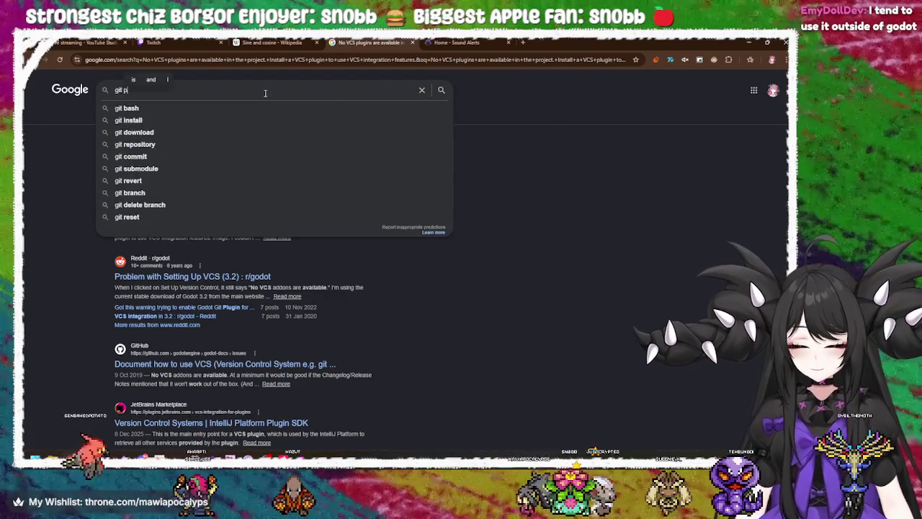
type("lugi")
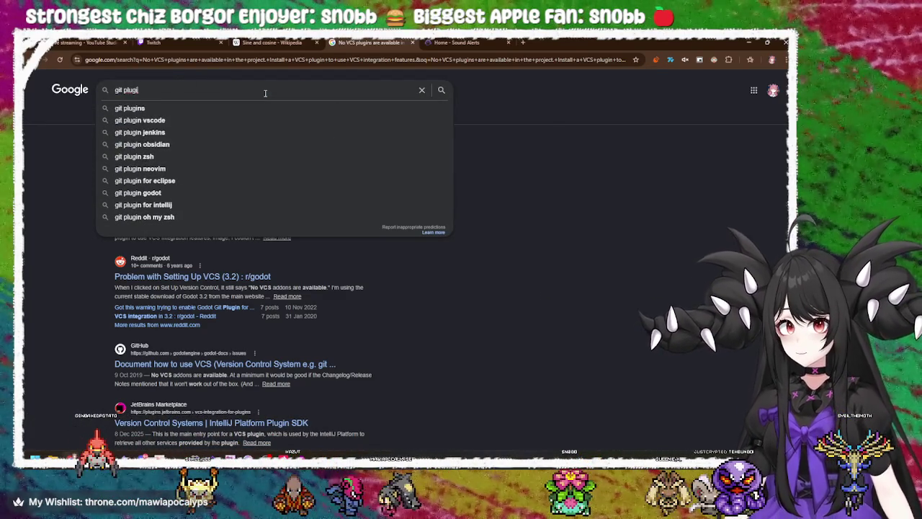
type("n godot")
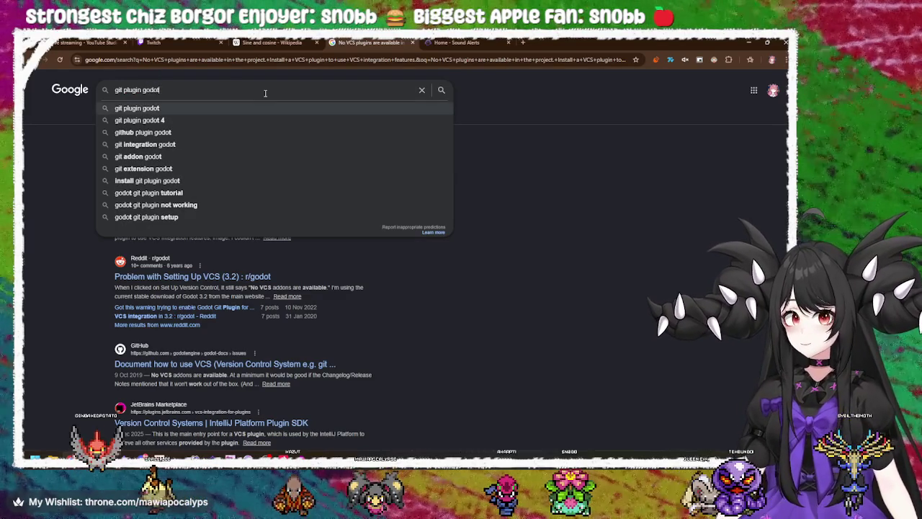
key("Down")
key("Down")
key("Return")
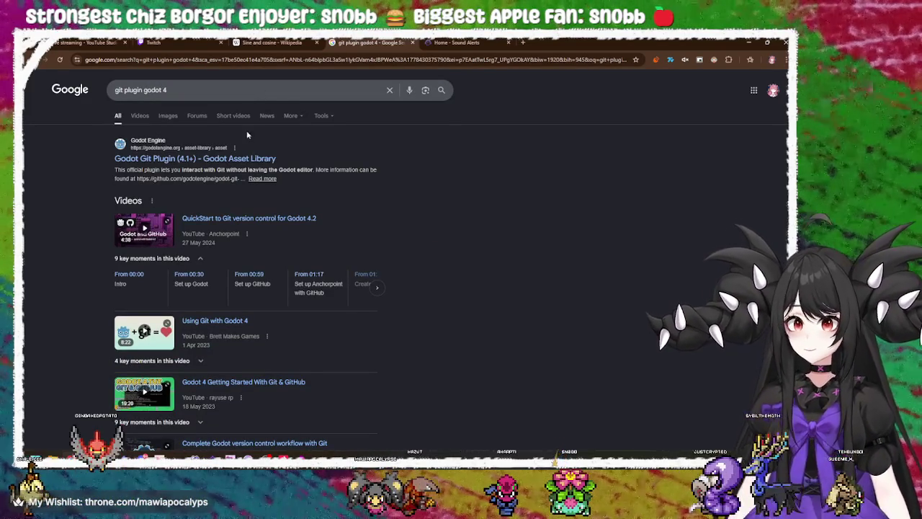
left_click(264, 158)
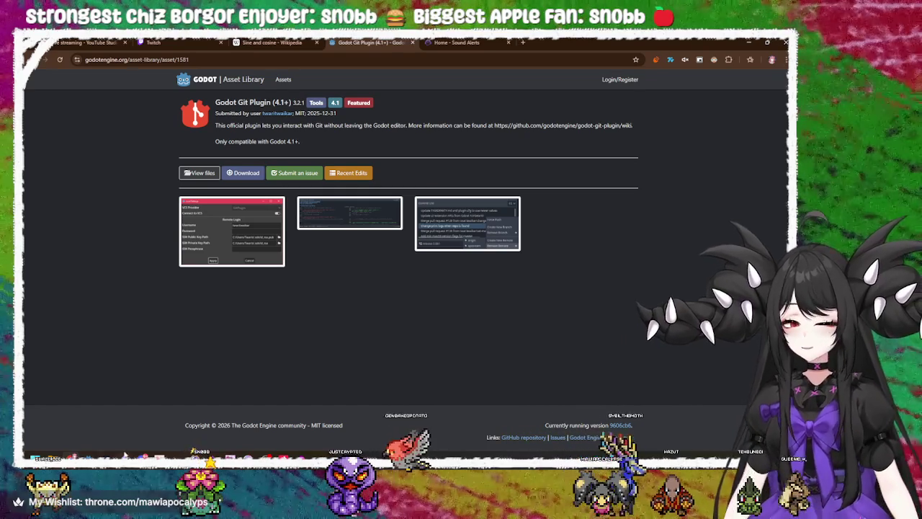
Step: Switch from the Git Plugin page back to the Godot editor via the taskbar
mouse_move(93, 455)
left_click(87, 411)
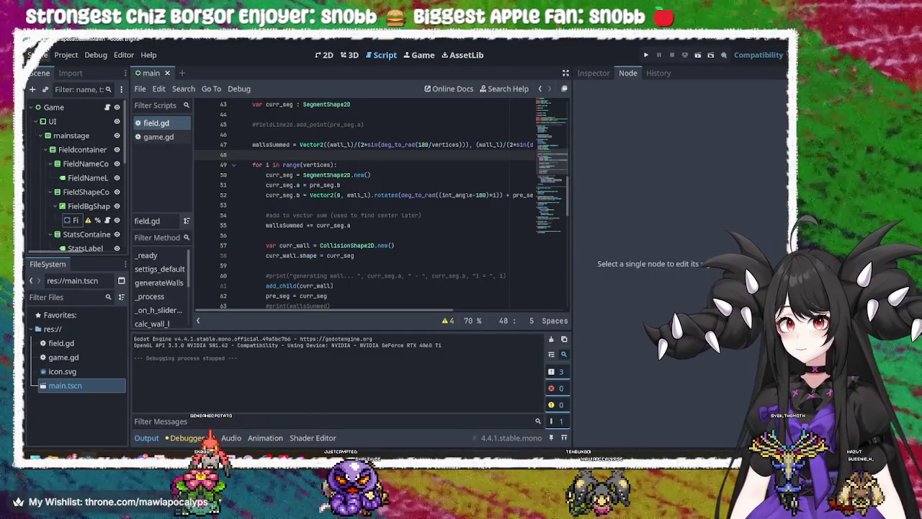
Step: Browse the Scene and Help menus, close them, and switch away from the editor
left_click(36, 55)
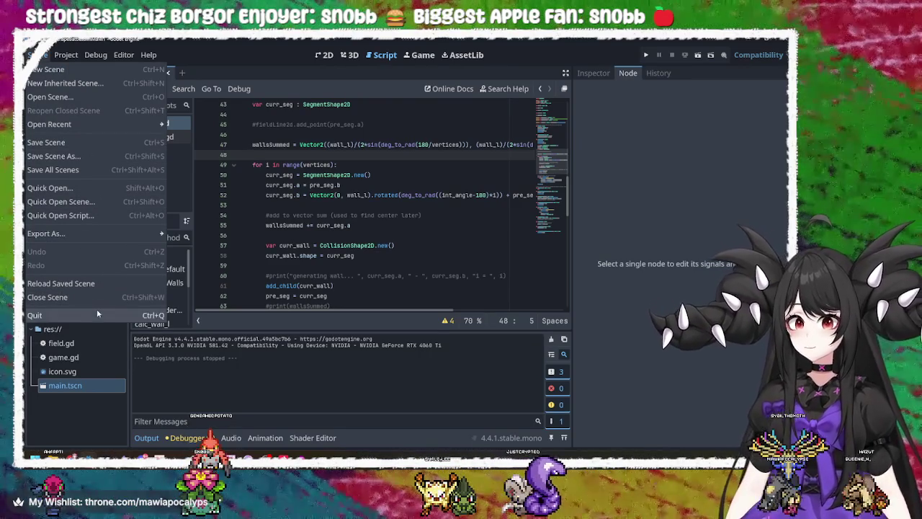
mouse_move(98, 236)
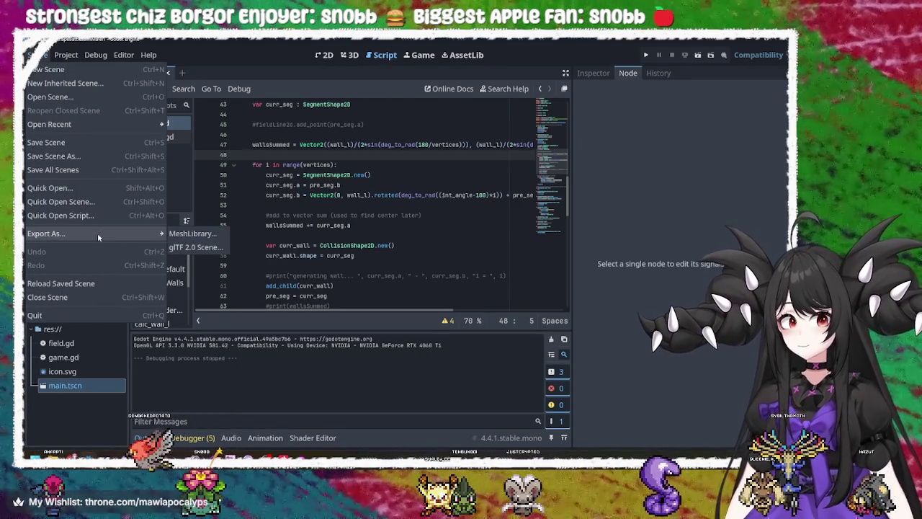
left_click(147, 55)
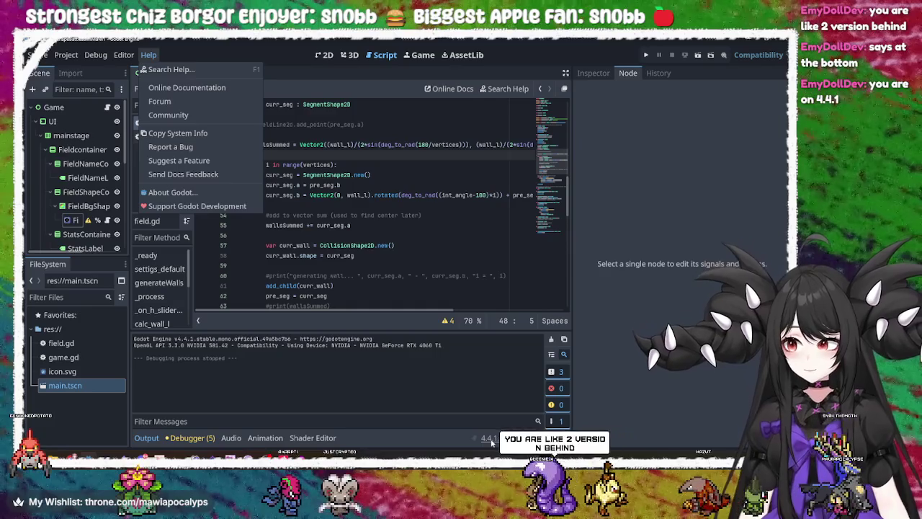
left_click(338, 384)
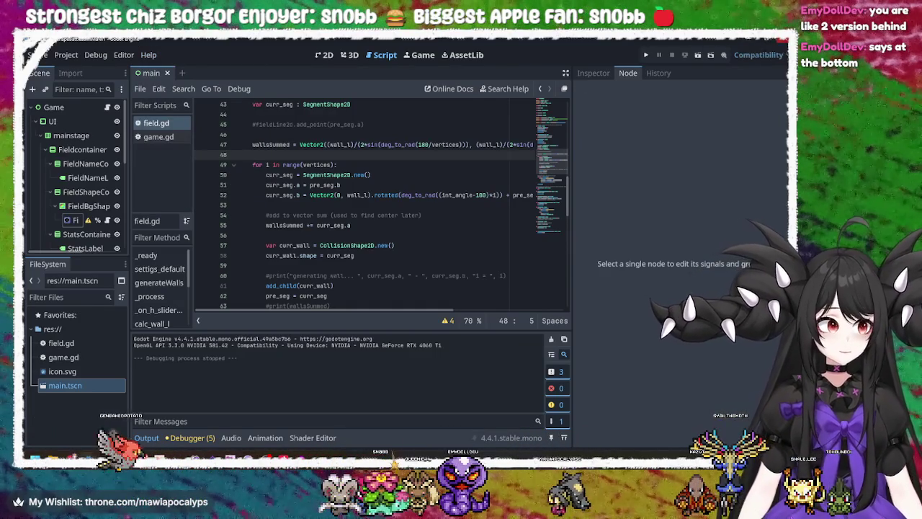
key("alt+Tab")
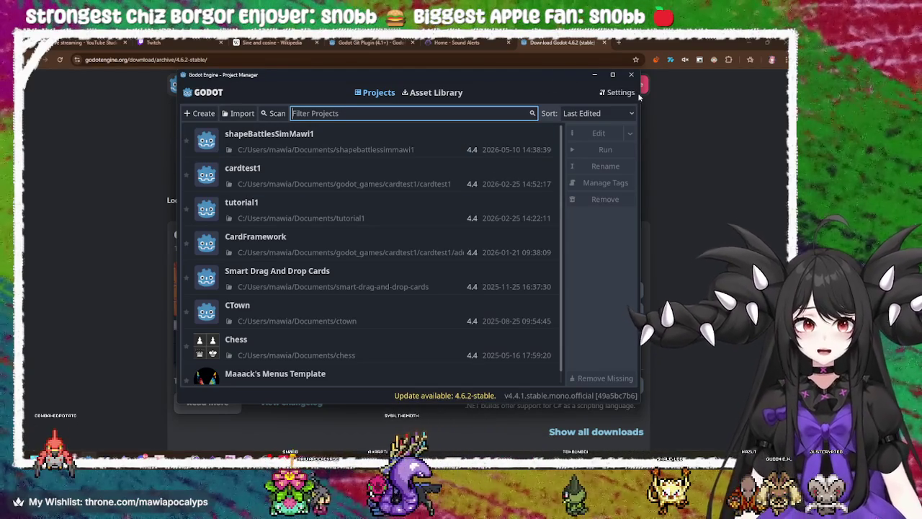
Step: Open and close the Project Manager's Quick Settings, then minimize the Project Manager
left_click(627, 93)
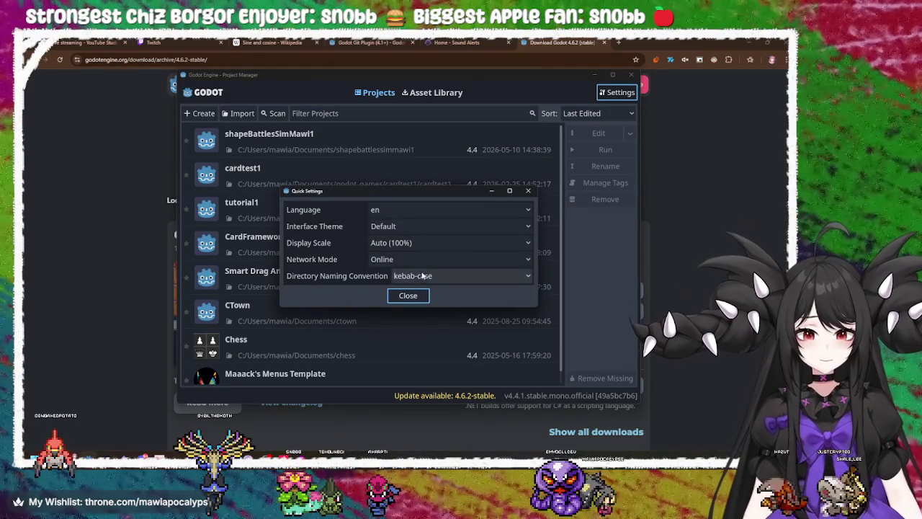
left_click(424, 298)
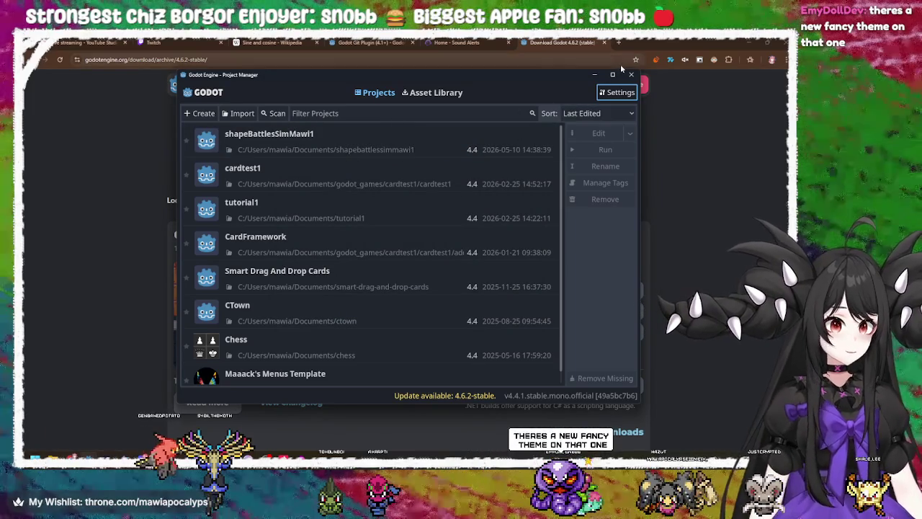
left_click(594, 74)
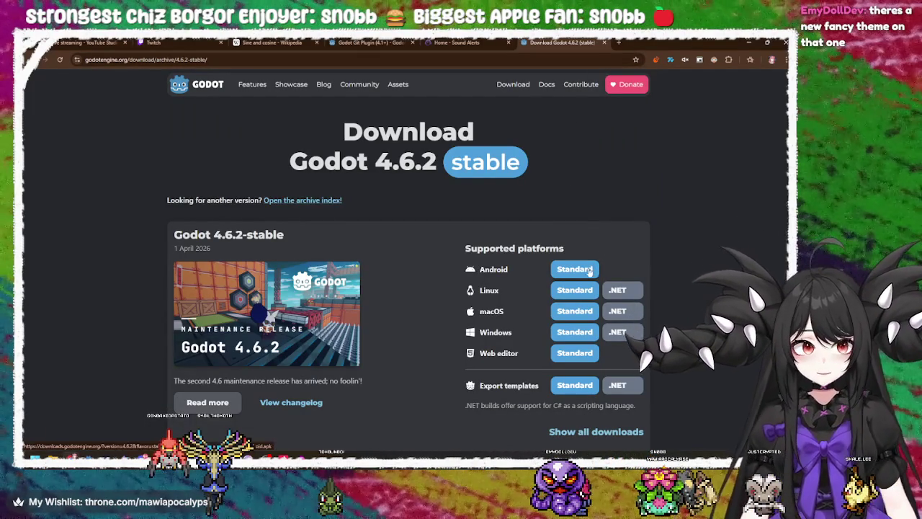
Step: Download the Windows Standard Godot_v4.6.2-stable_win64.exe.zip and show it in File Explorer
scroll(552, 328, "down", 1)
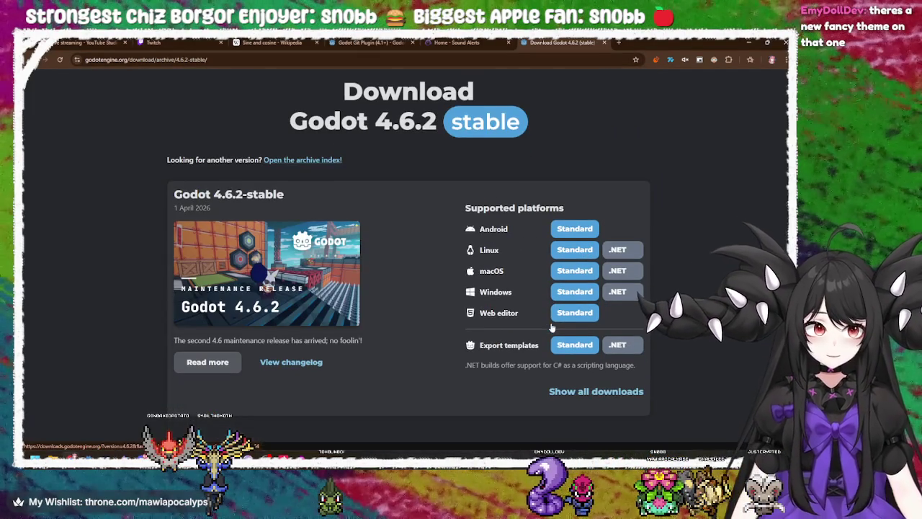
left_click(578, 294)
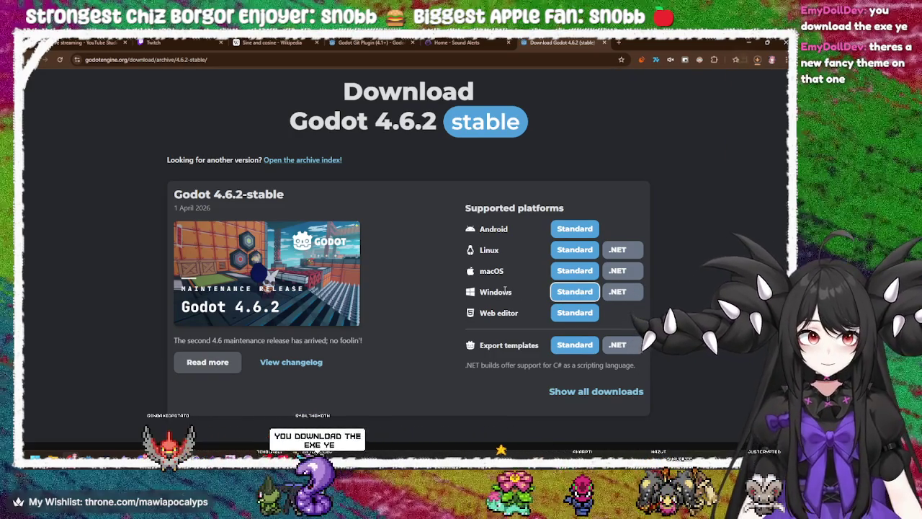
left_click(756, 62)
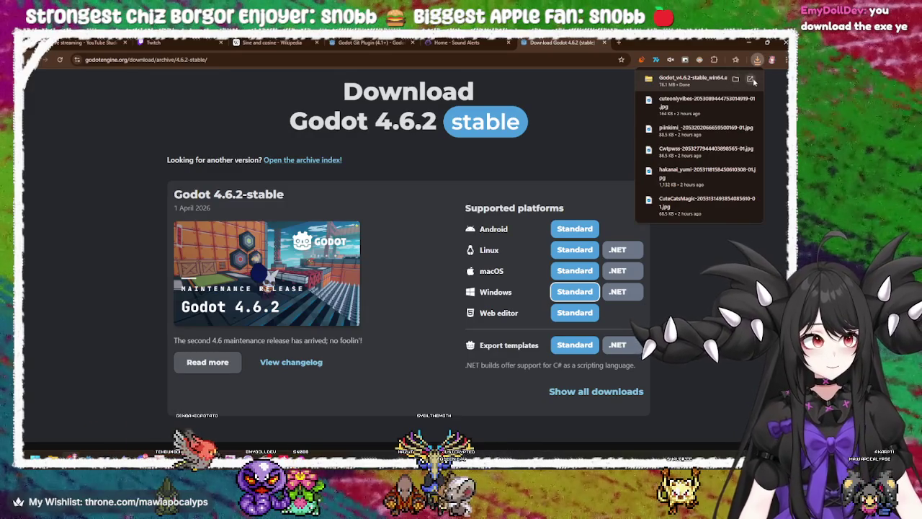
left_click(752, 79)
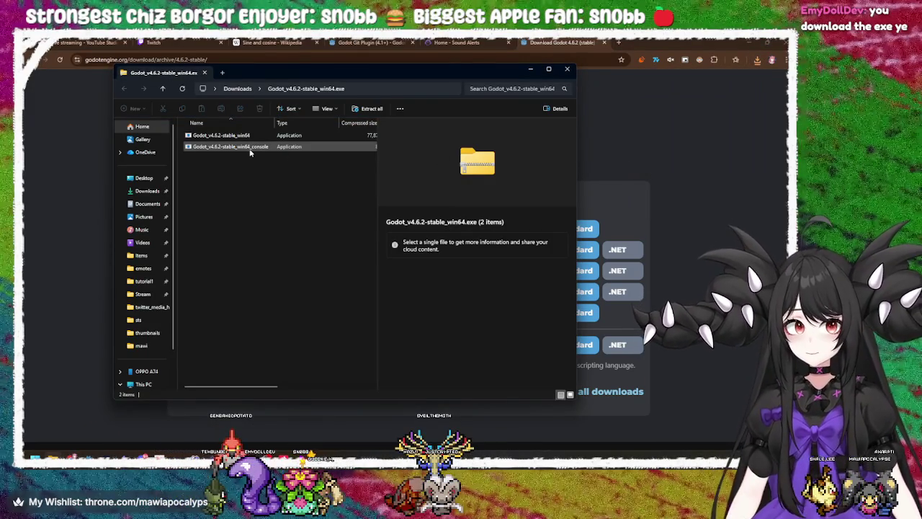
Step: Extract the Godot 4.6.2 zip's files into the Downloads folder
left_click(235, 135)
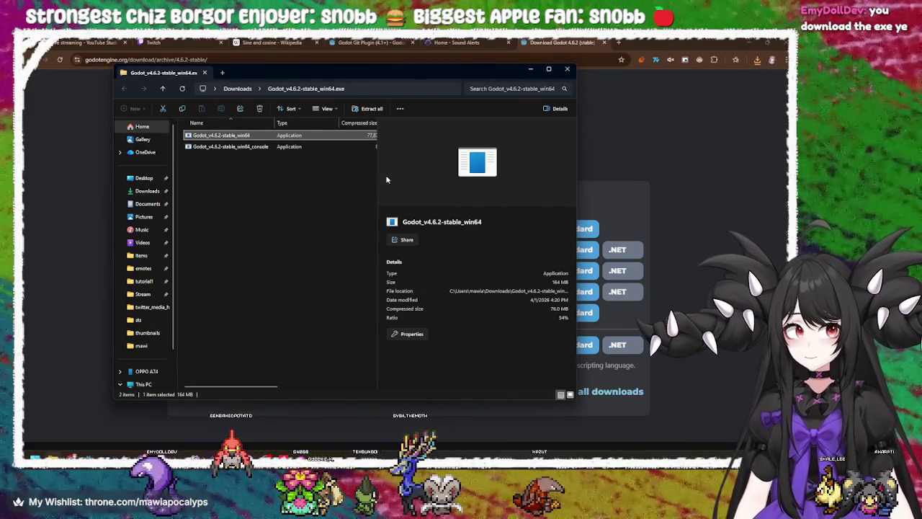
left_click_drag(375, 184, 480, 184)
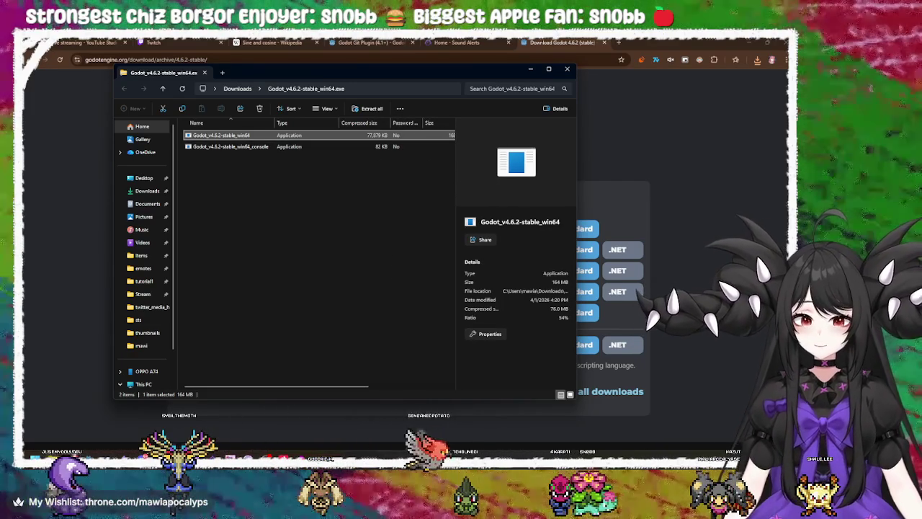
key("alt+Tab")
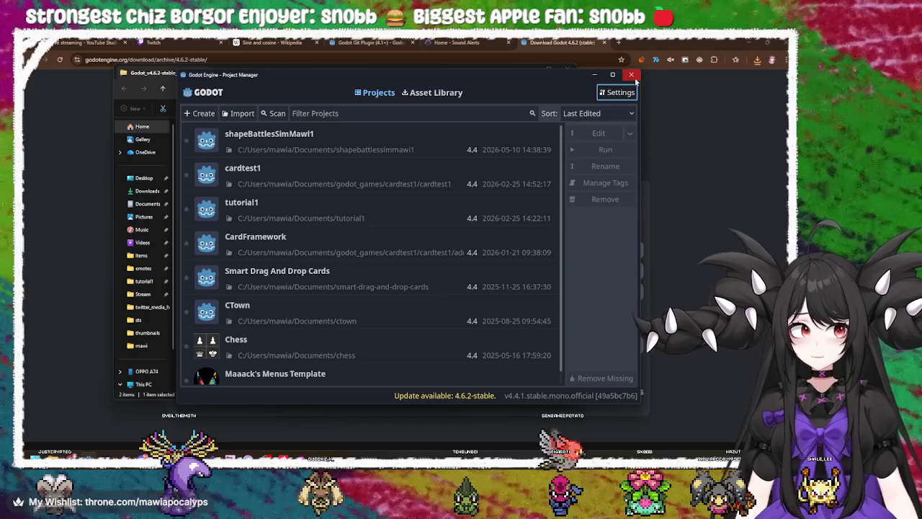
key("alt+Tab")
double_click(222, 136)
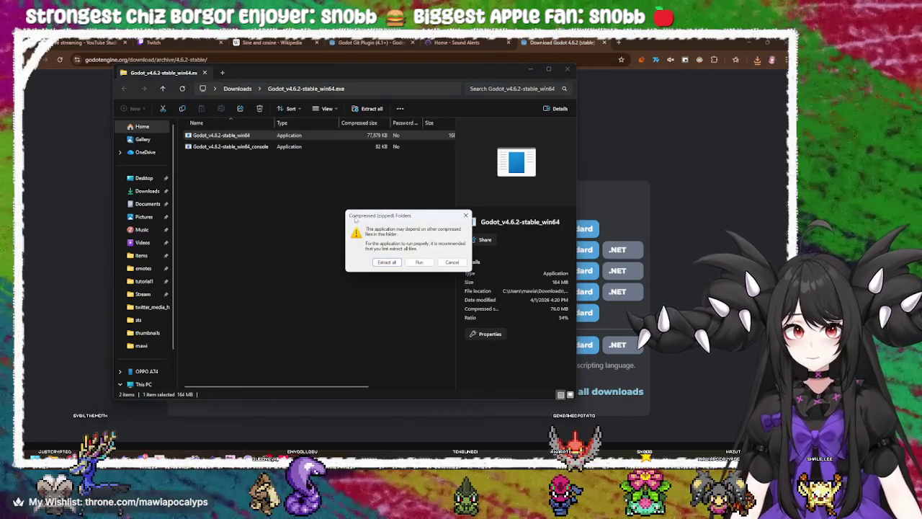
left_click(386, 263)
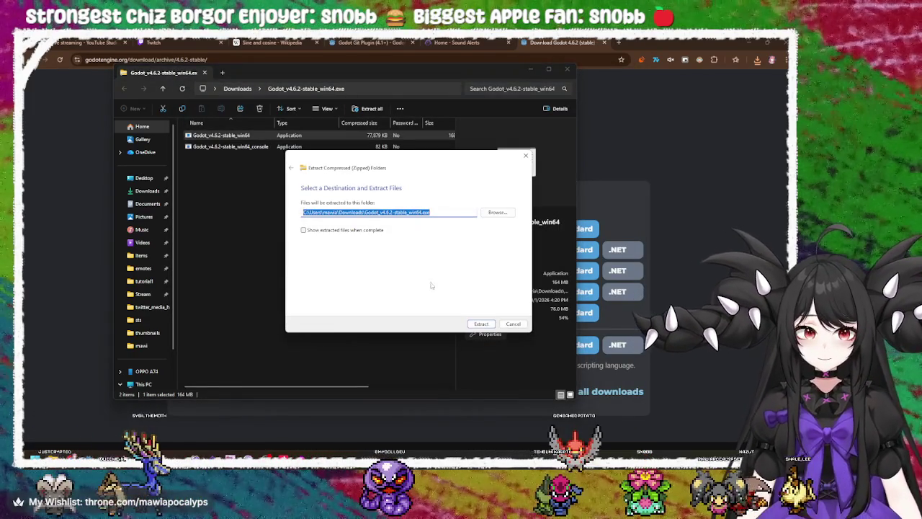
key("Return")
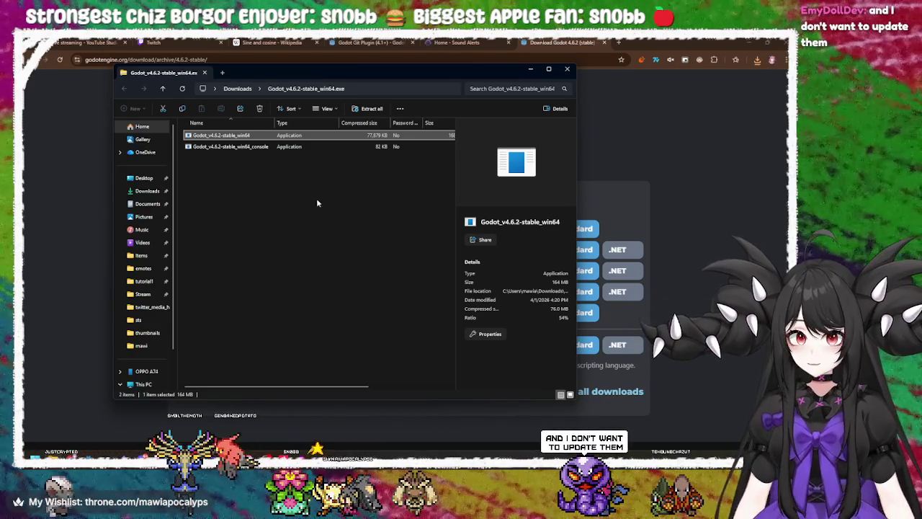
Step: Open the extracted Godot_v4.6.2-stable_win64 folder in Downloads and launch the Godot application
left_click(242, 146)
left_click(248, 137)
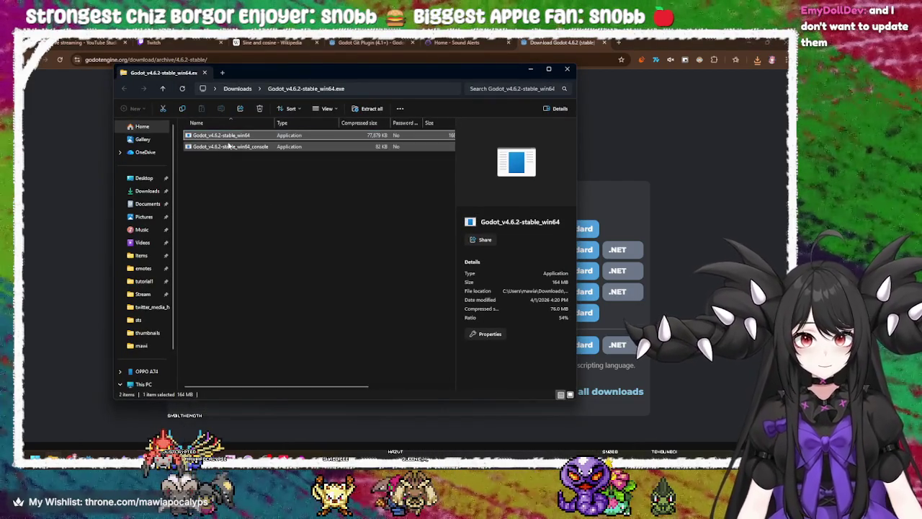
left_click(228, 146)
left_click(229, 138)
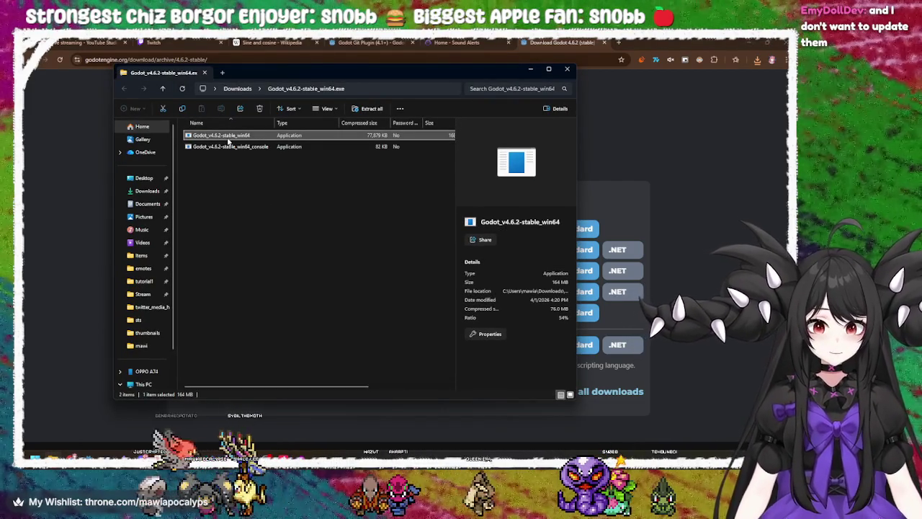
double_click(229, 136)
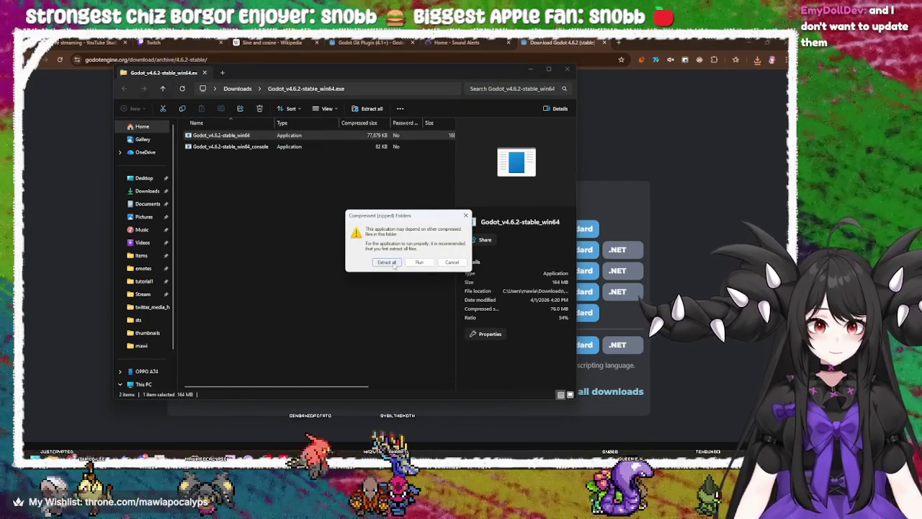
left_click(418, 262)
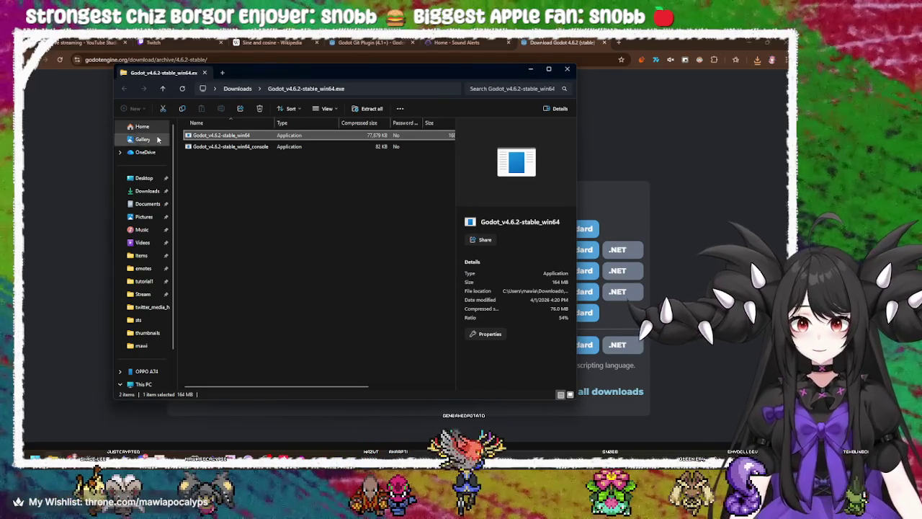
left_click(147, 190)
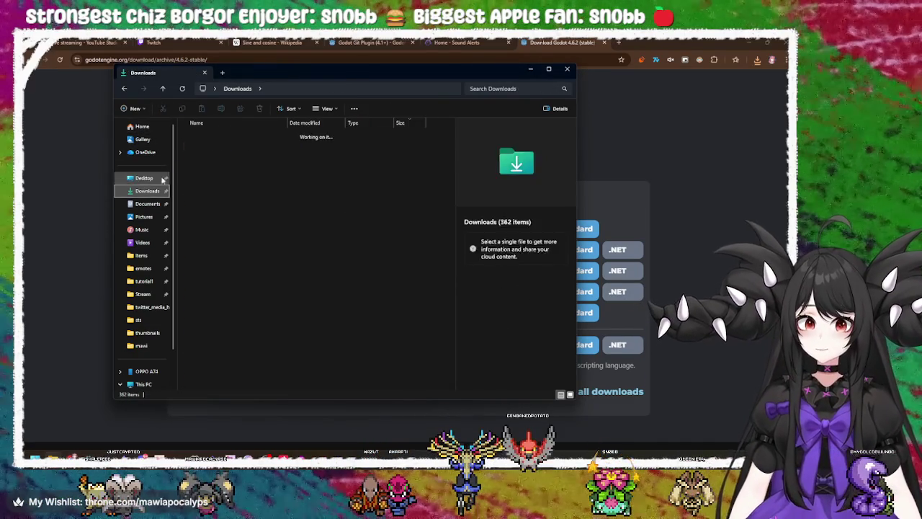
left_click(218, 158)
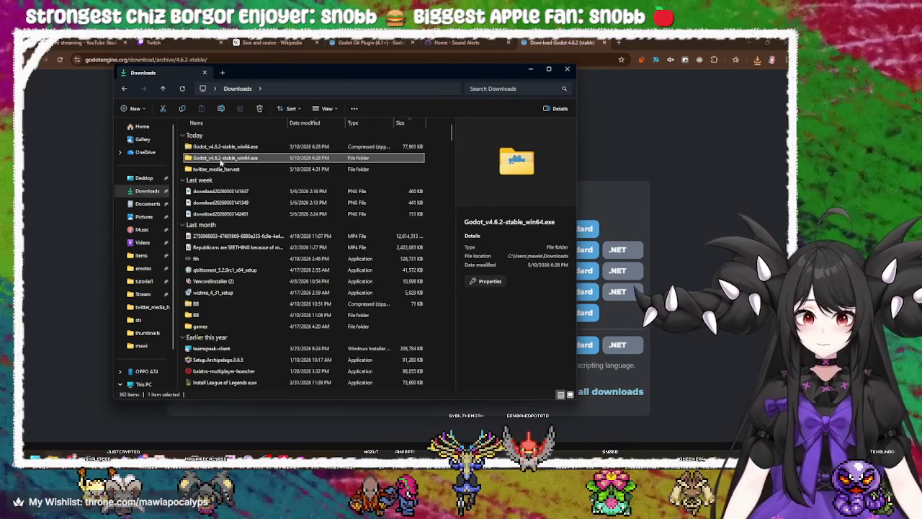
double_click(217, 158)
left_click(218, 150)
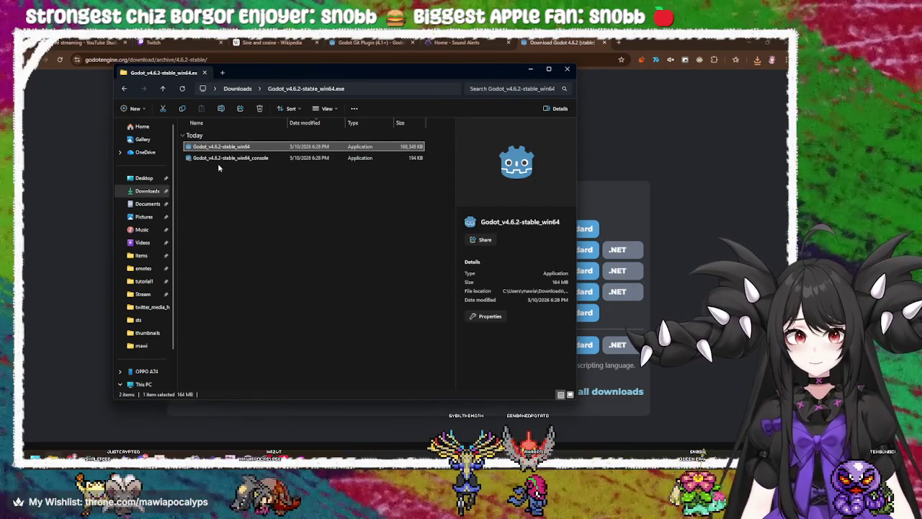
double_click(219, 149)
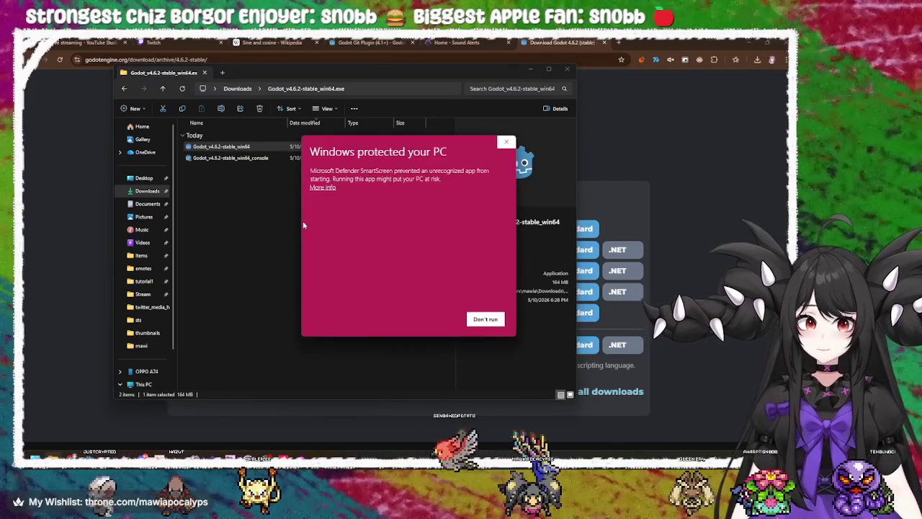
Step: Let the unrecognized Godot 4.6.2 app past SmartScreen using More info and Run anyway
left_click(322, 187)
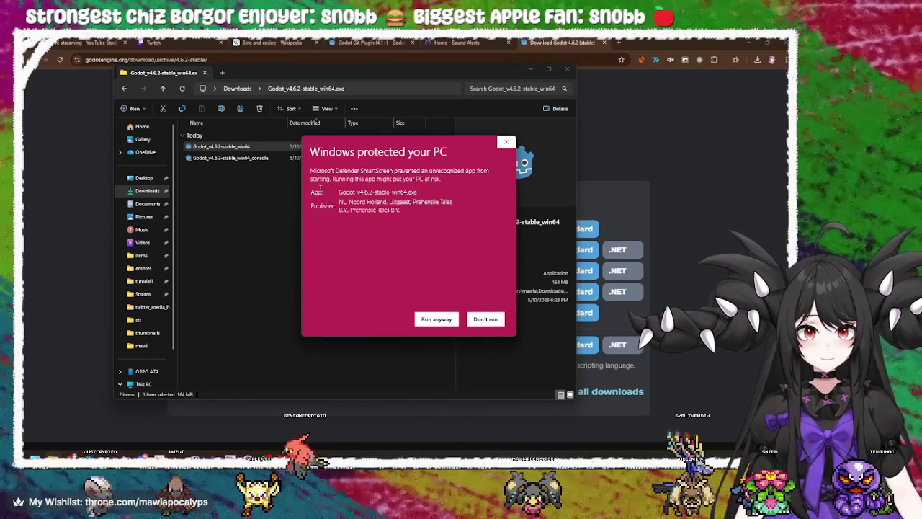
left_click(436, 319)
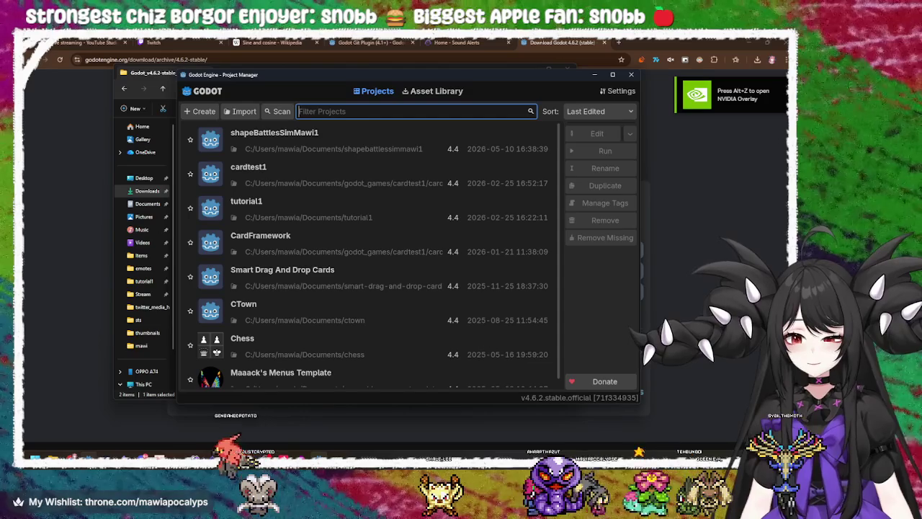
Step: Reposition the Project Manager window, then select and run the Chess project
right_click(90, 458)
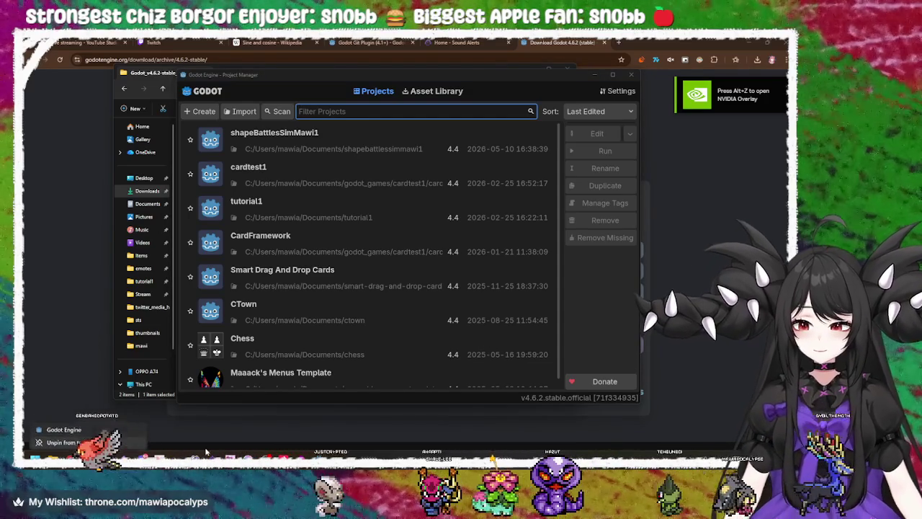
right_click(304, 458)
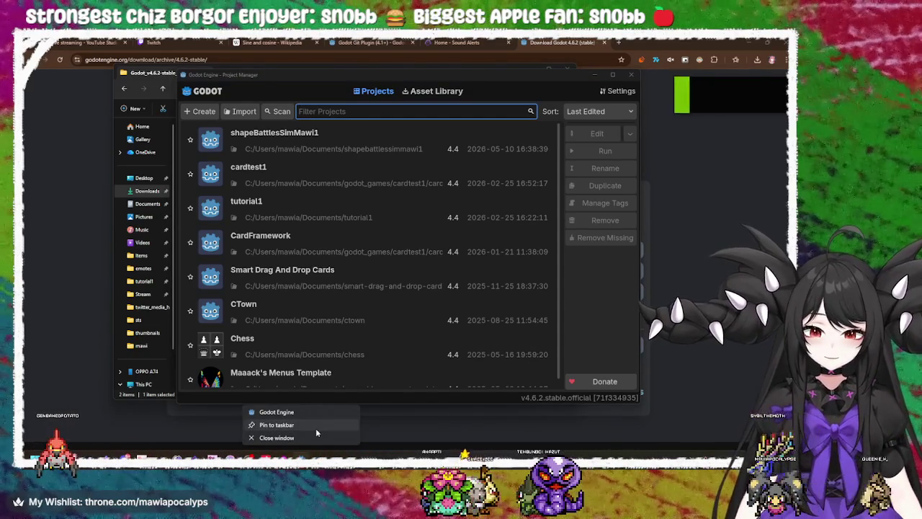
left_click(304, 458)
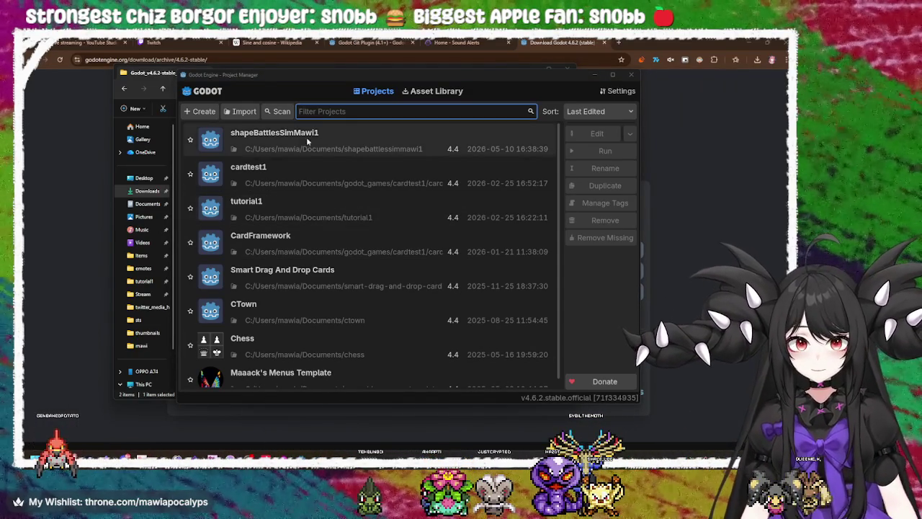
left_click(304, 137)
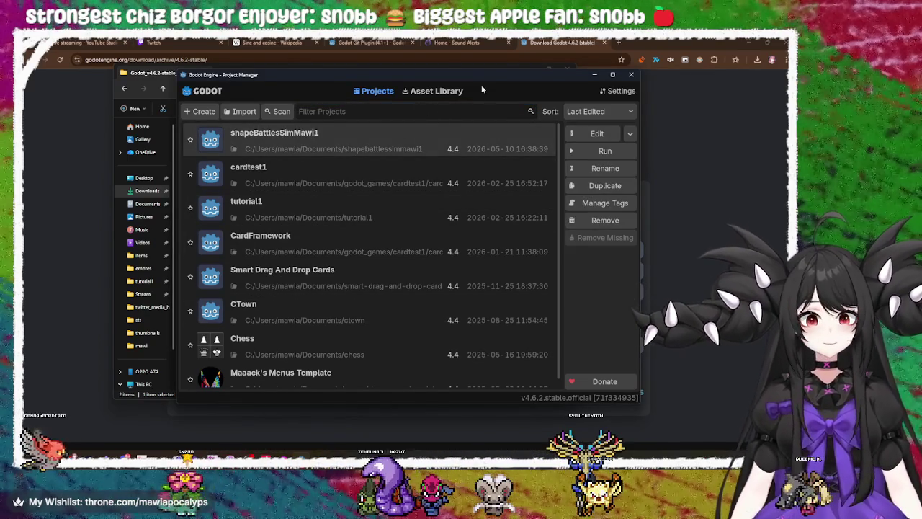
double_click(404, 74)
mouse_move(404, 75)
left_mouse_down()
mouse_move(484, 78)
mouse_move(424, 69)
left_mouse_up()
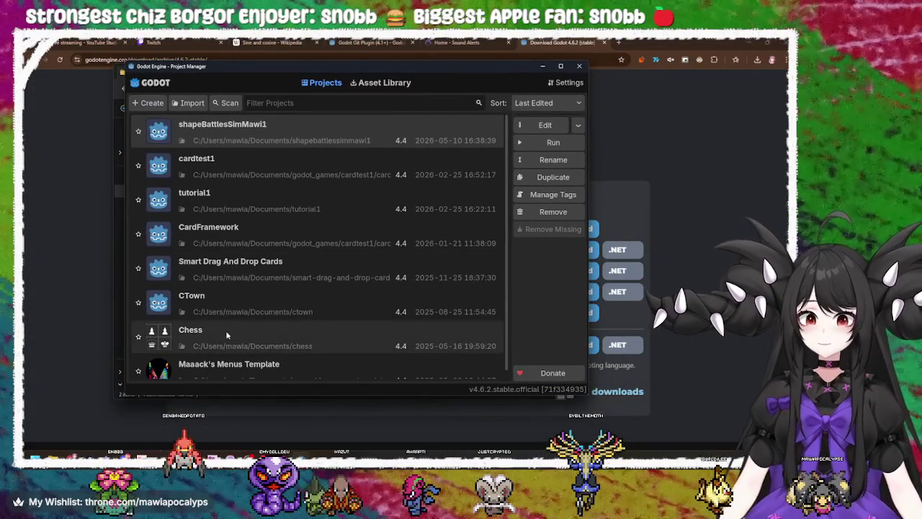
left_click(226, 329)
left_click(547, 142)
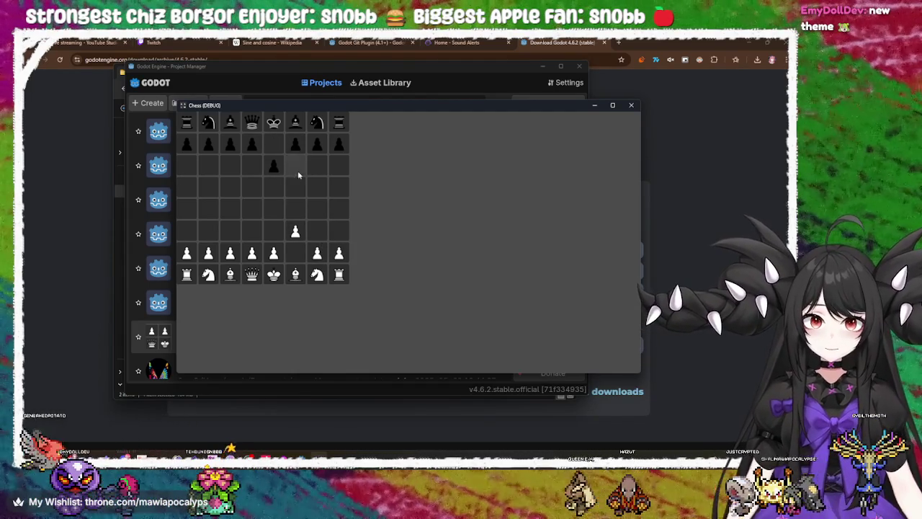
Step: Advance the white pawn from g2 to g4 and move the Chess window up and right
left_click(317, 232)
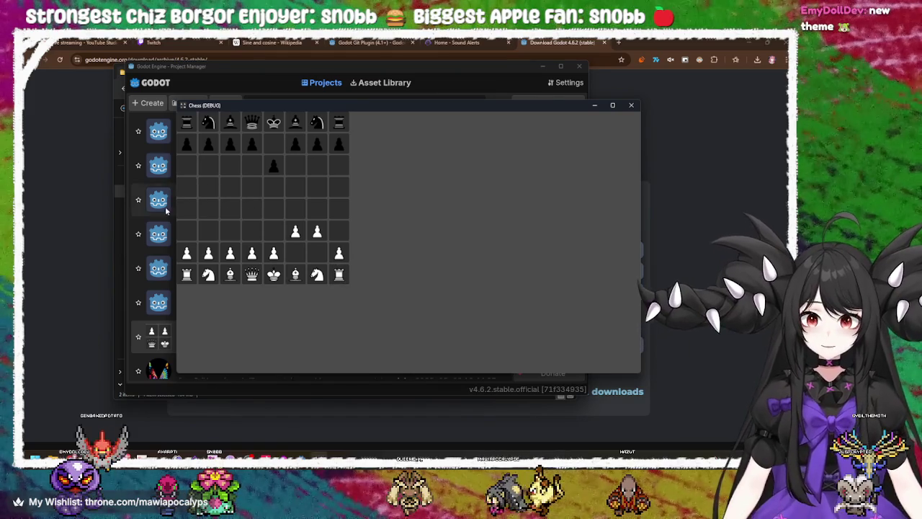
left_click(167, 206)
left_click(609, 195)
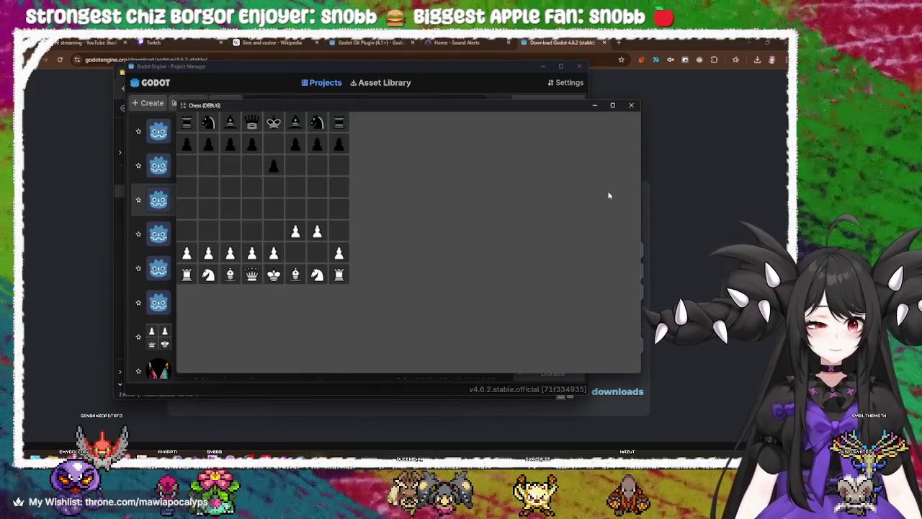
left_click_drag(414, 102, 491, 84)
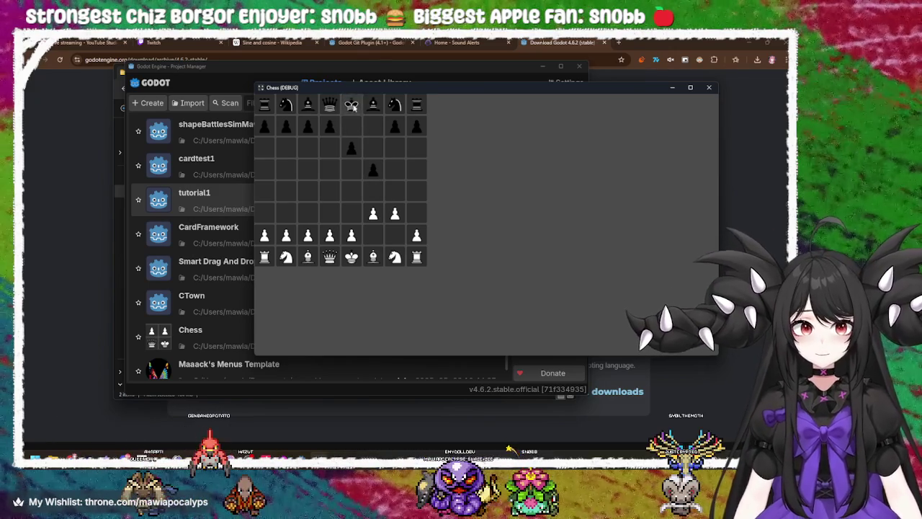
Step: Walk the white king from e1 through f2 and e3 to d4, where the black bishop captures it
left_click_drag(353, 260, 373, 236)
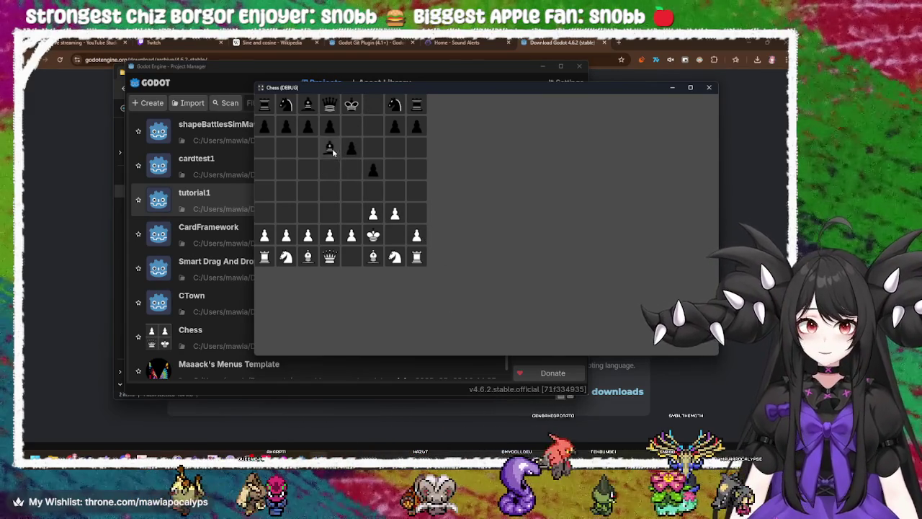
left_click(353, 218)
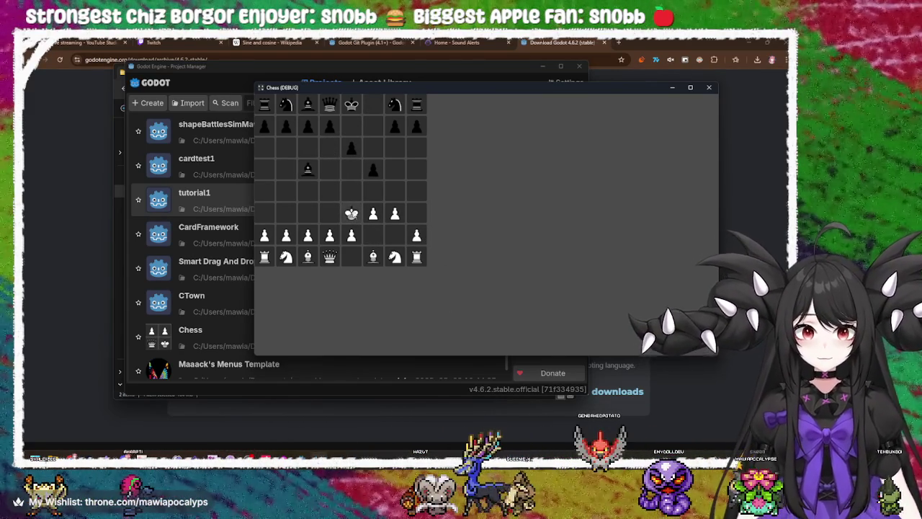
left_click(333, 195)
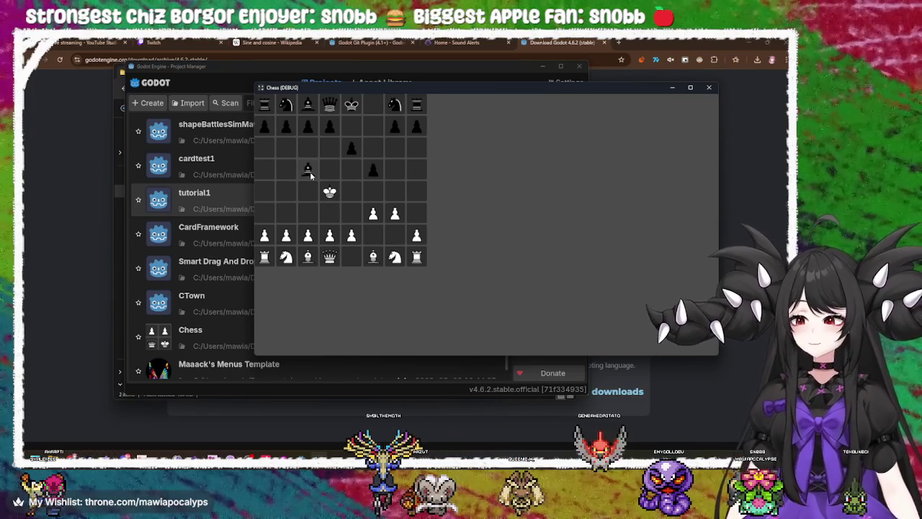
left_click(329, 191)
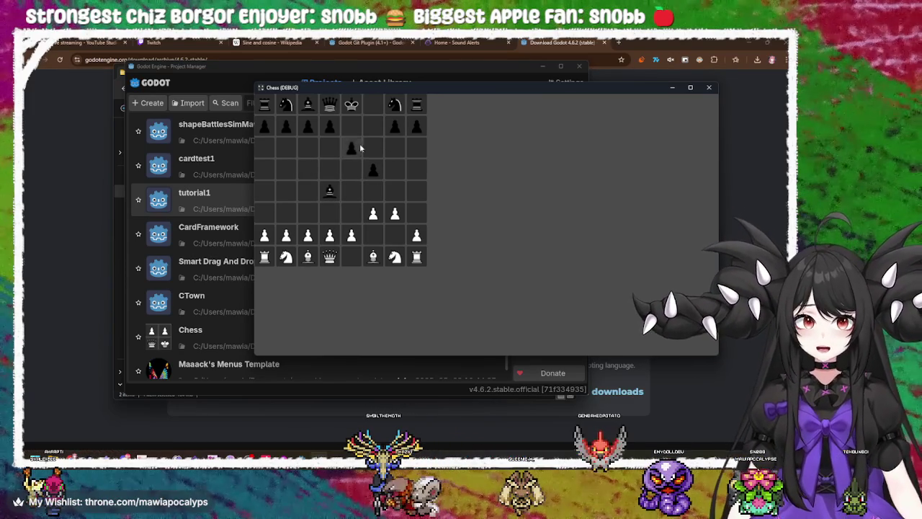
Step: Make several more black and white pawn moves, then close the Chess game
left_click(369, 169)
mouse_move(351, 235)
left_mouse_down()
mouse_move(351, 194)
mouse_move(373, 195)
mouse_move(352, 214)
left_mouse_up()
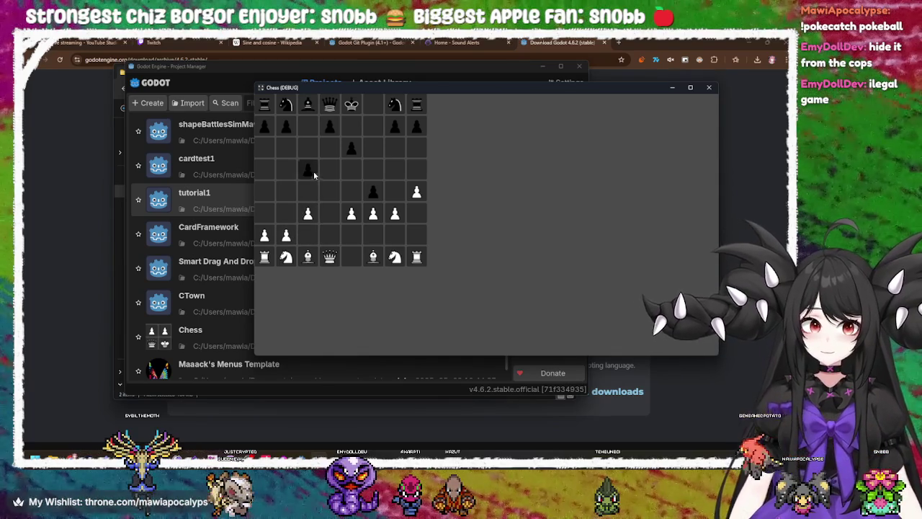
left_click_drag(313, 171, 308, 191)
left_click_drag(286, 235, 286, 191)
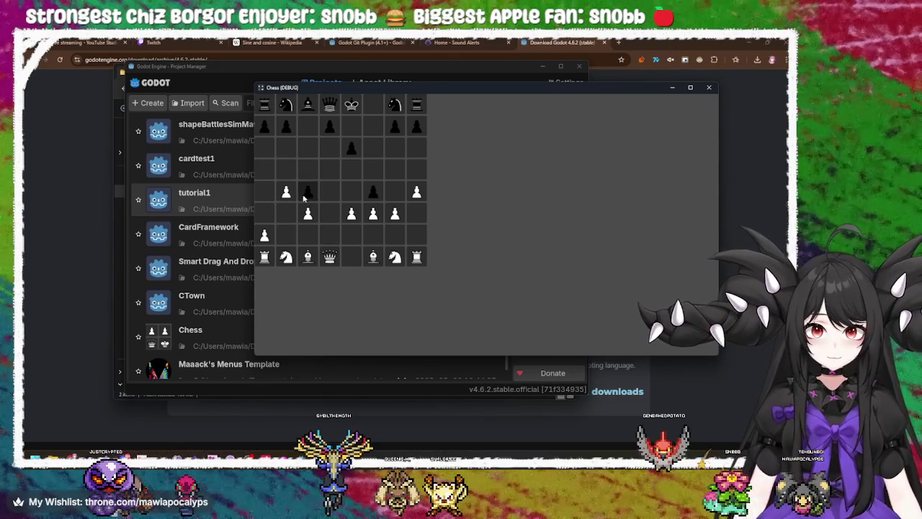
left_click(709, 87)
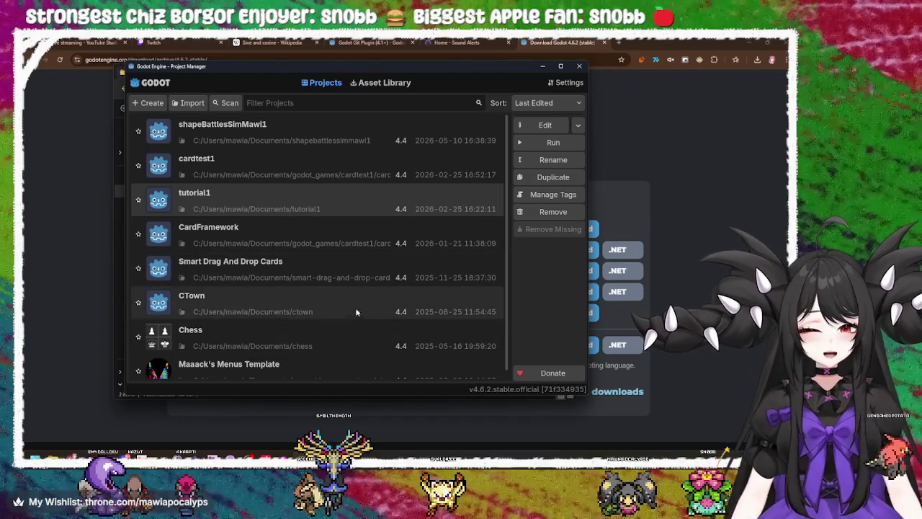
Step: Open Smart Drag And Drop Cards, confirm its upgrade from 4.4 to 4.6, and run the game
scroll(350, 294, "down", 1)
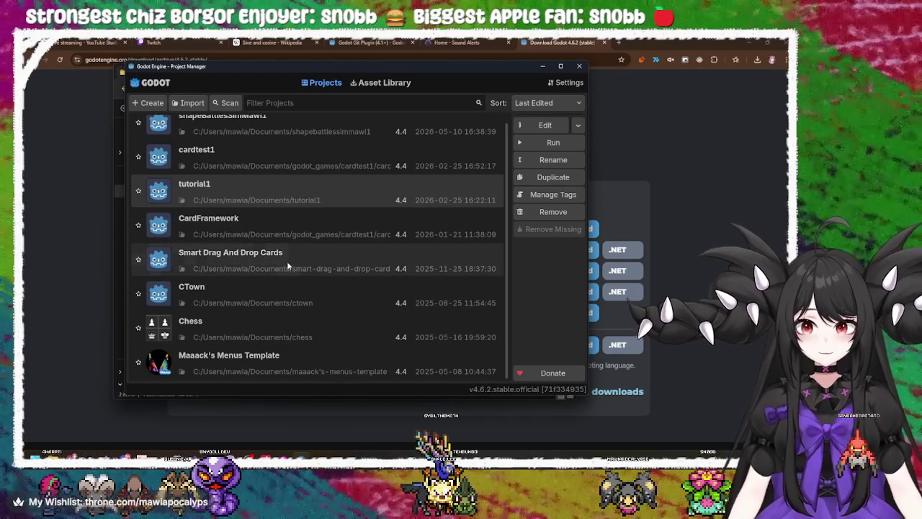
double_click(290, 264)
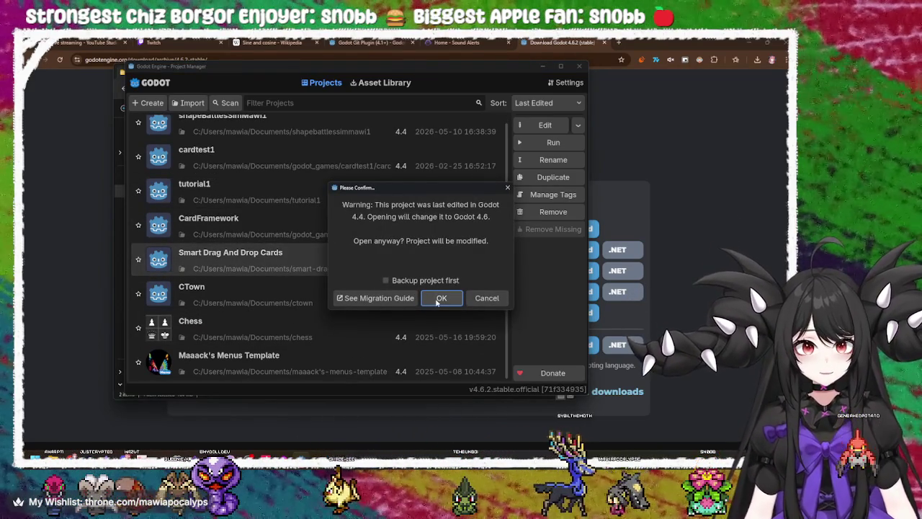
left_click(439, 298)
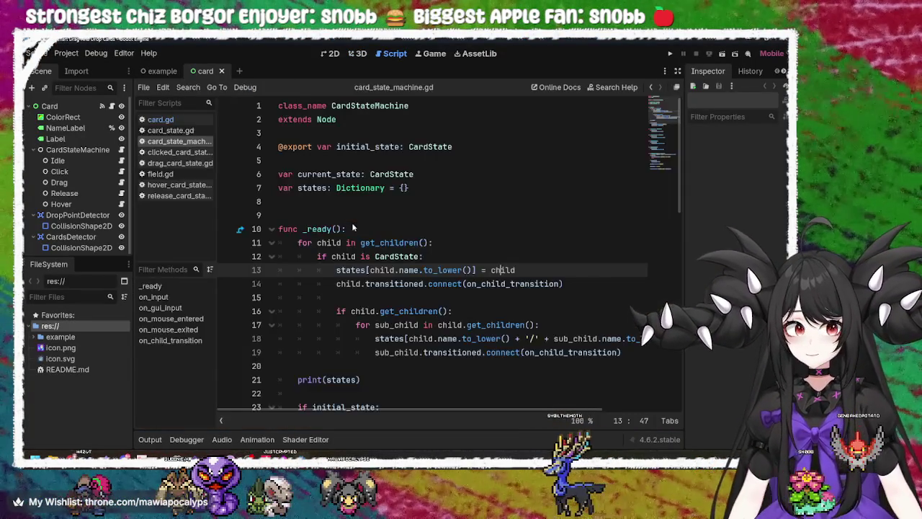
left_click(670, 53)
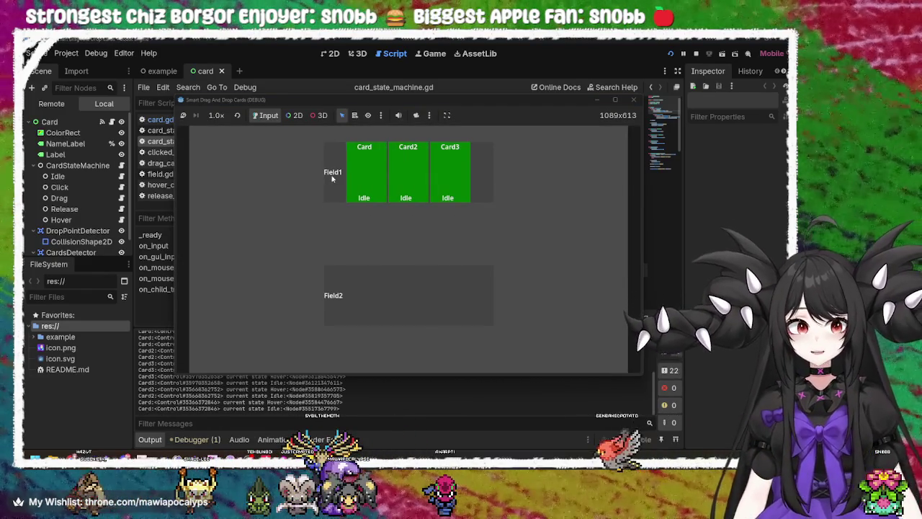
Step: Drag Card, Card2 and Card3 back and forth between Field1 and Field2, then stop the game
left_click_drag(366, 180, 389, 292)
mouse_move(391, 173)
left_mouse_down()
mouse_move(363, 181)
mouse_move(414, 288)
left_mouse_up()
mouse_move(397, 165)
left_mouse_down()
mouse_move(458, 284)
mouse_move(454, 296)
mouse_move(447, 180)
left_mouse_up()
mouse_move(411, 292)
left_mouse_down()
mouse_move(469, 162)
mouse_move(453, 173)
left_mouse_up()
mouse_move(389, 180)
left_mouse_down()
mouse_move(429, 178)
mouse_move(374, 167)
mouse_move(399, 301)
left_mouse_up()
mouse_move(429, 176)
left_mouse_down()
mouse_move(452, 216)
mouse_move(558, 241)
mouse_move(565, 252)
mouse_move(449, 181)
mouse_move(525, 216)
mouse_move(448, 184)
mouse_move(476, 300)
mouse_move(468, 165)
left_mouse_up()
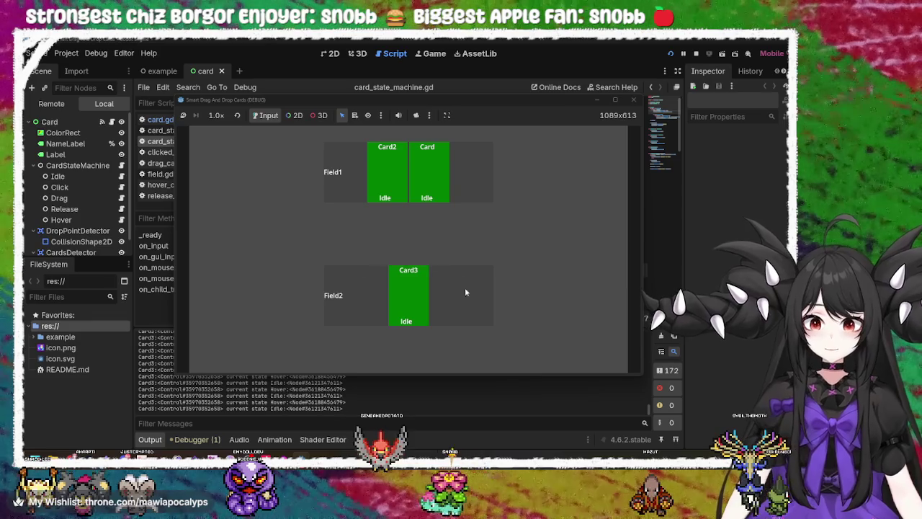
left_click(633, 100)
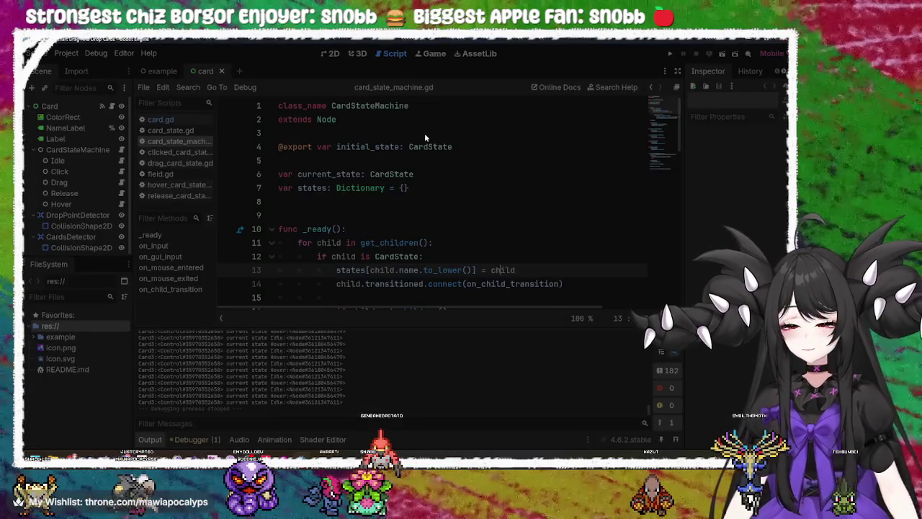
Step: Relaunch Godot_v4.6.2-stable_win64 from Explorer and move the Project Manager window down and right
key("alt+Tab")
left_click(287, 163)
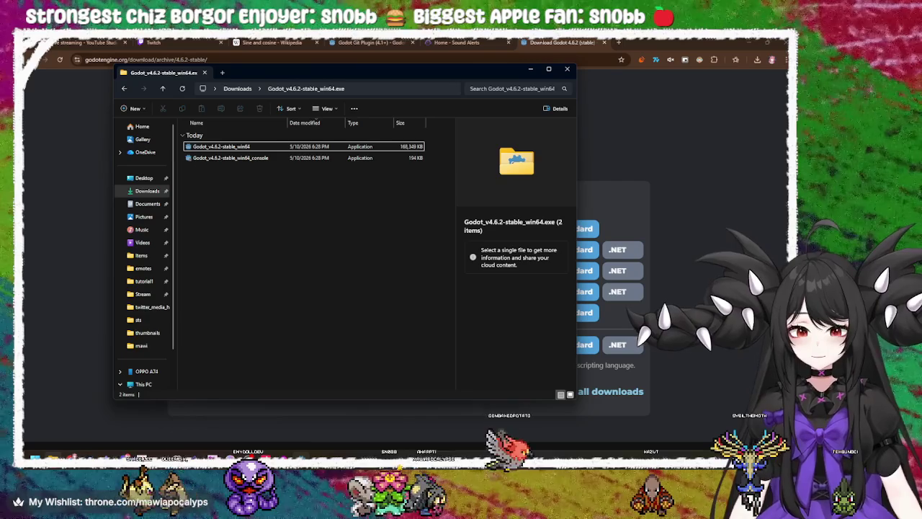
key("Return")
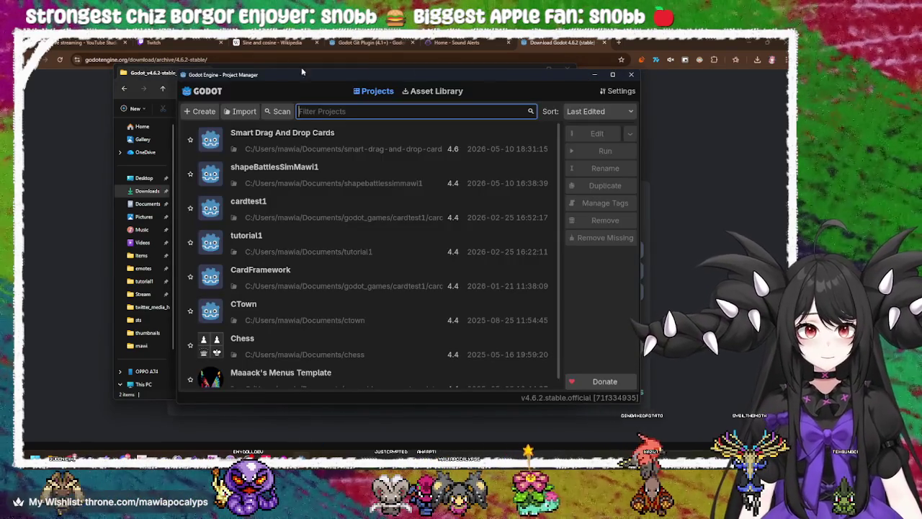
mouse_move(307, 76)
left_mouse_down()
mouse_move(585, 70)
mouse_move(556, 104)
mouse_move(529, 112)
mouse_move(417, 64)
mouse_move(423, 70)
left_mouse_up()
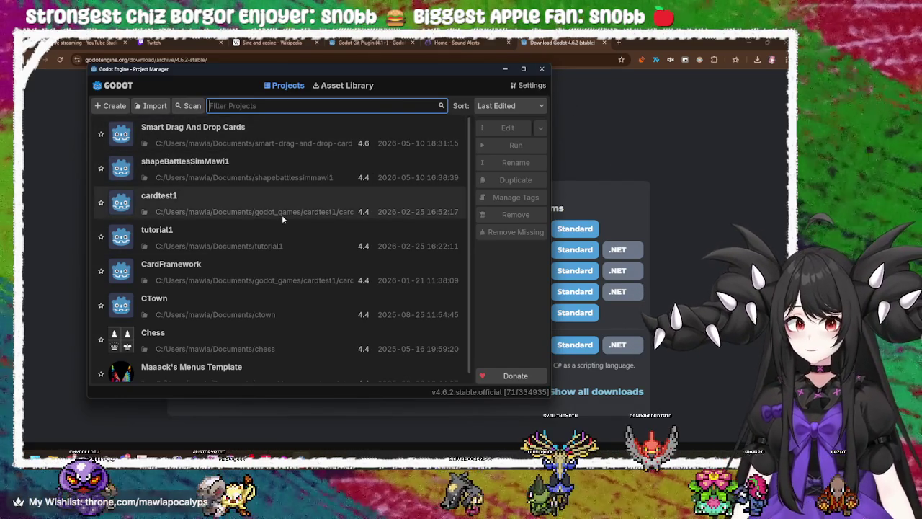
Step: Try cardtest1, close its blank game, then run the tutorial1 platformer
left_click(276, 173)
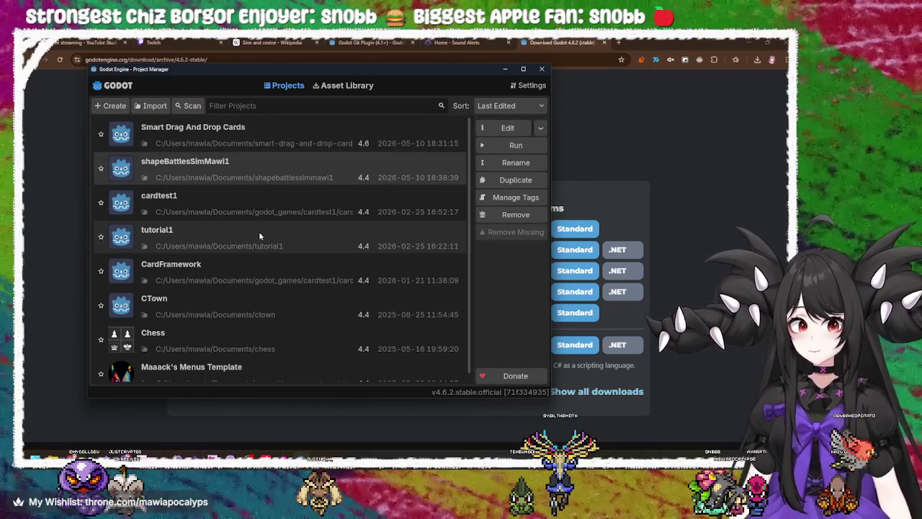
left_click(271, 209)
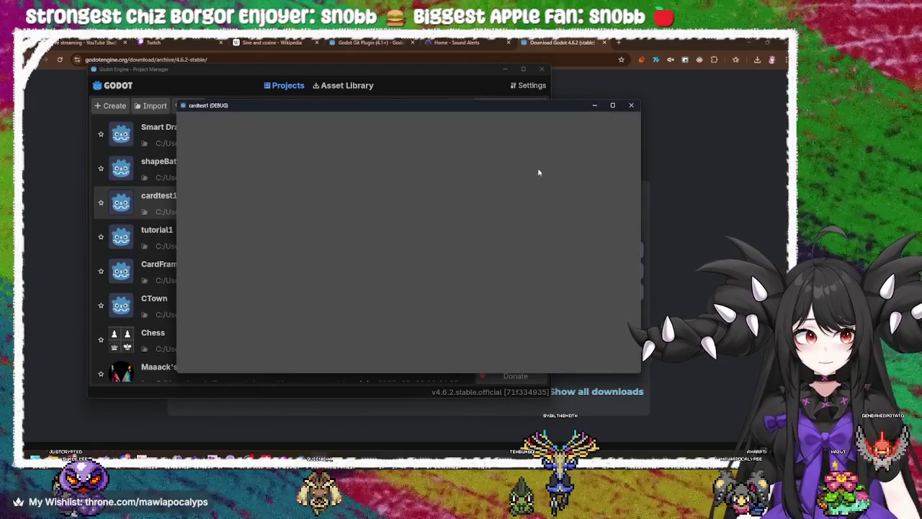
left_click(631, 105)
left_click(267, 230)
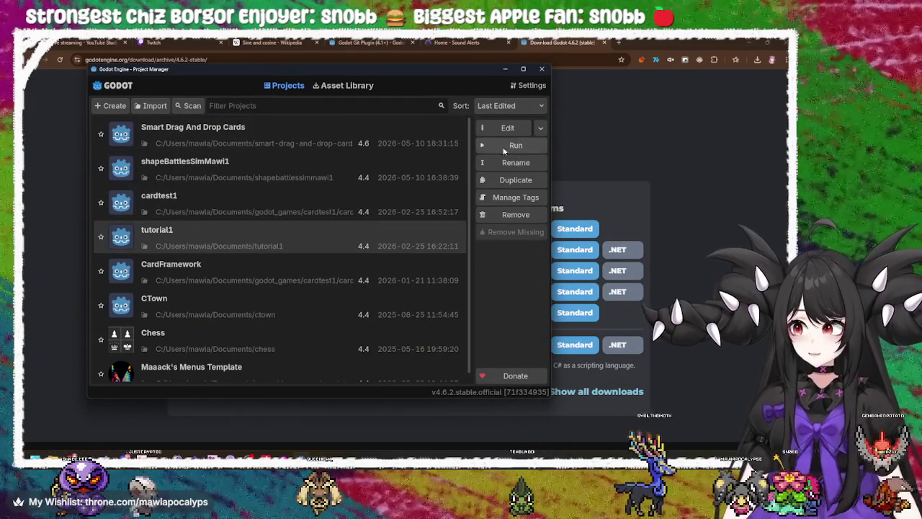
left_click(528, 146)
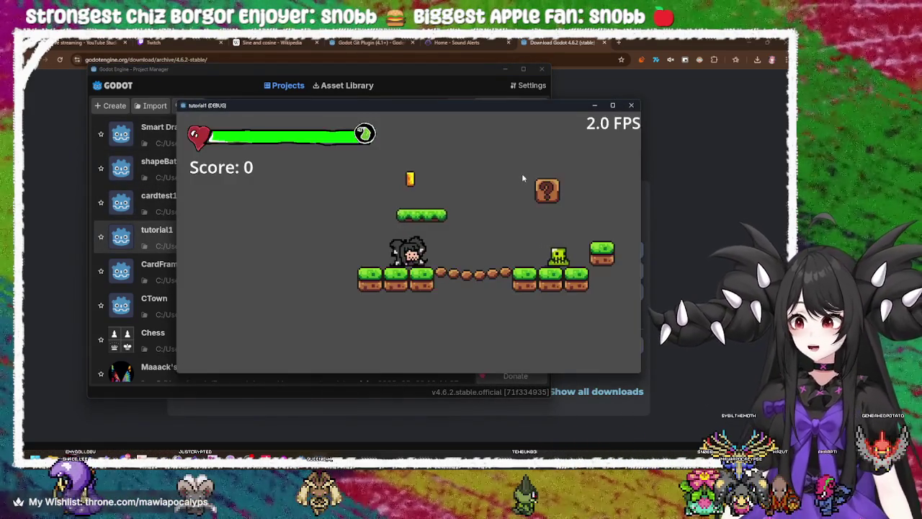
Step: Walk and jump the character onto the floating platform, collecting a coin
key("Right")
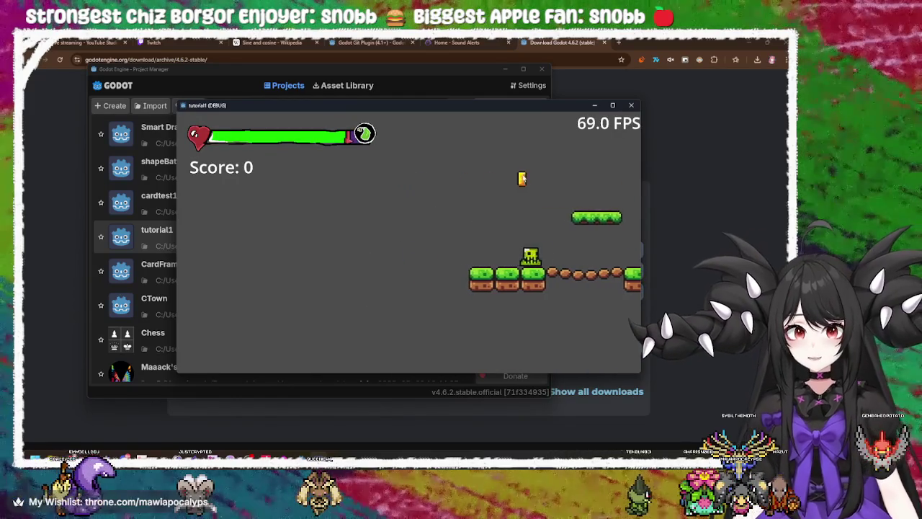
key("Left")
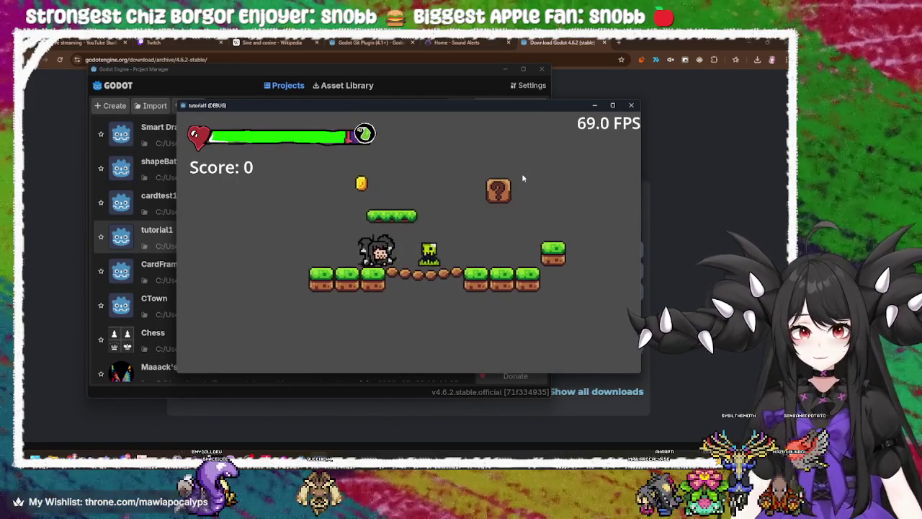
key("Right")
key("space")
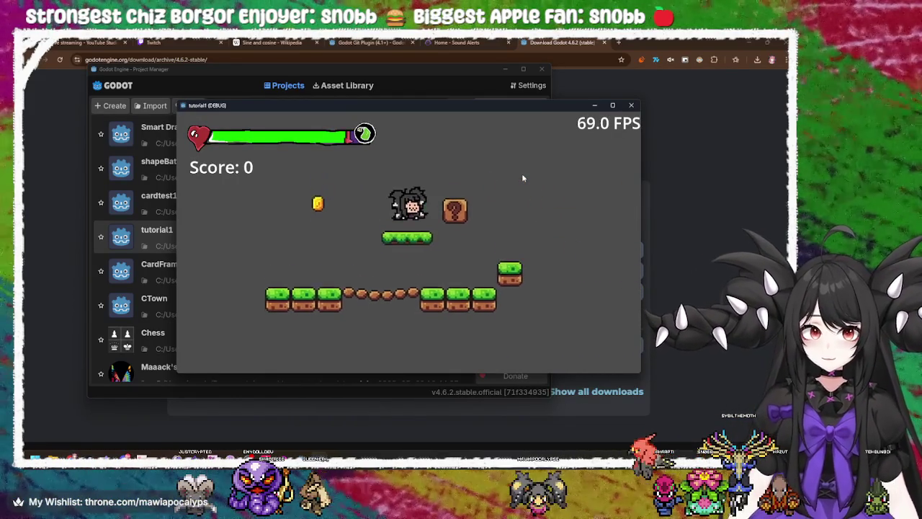
key("Left")
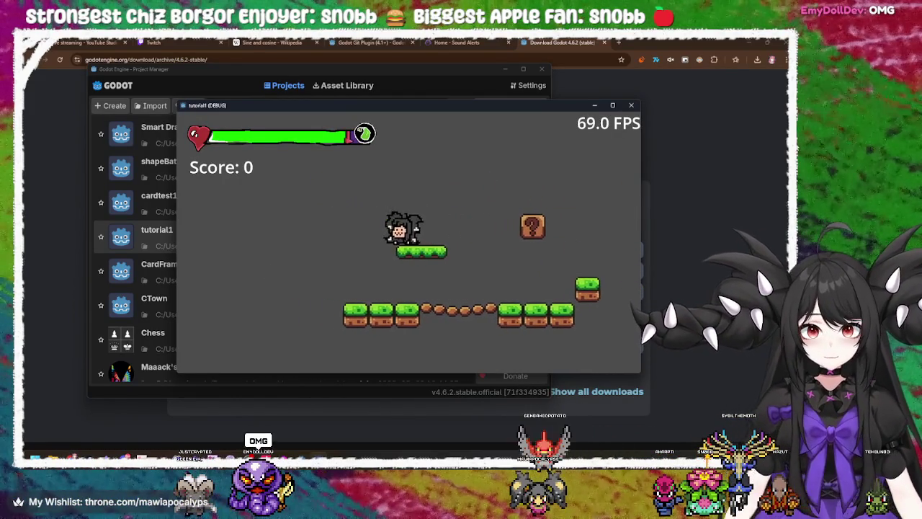
key("space")
key("Right")
key("space")
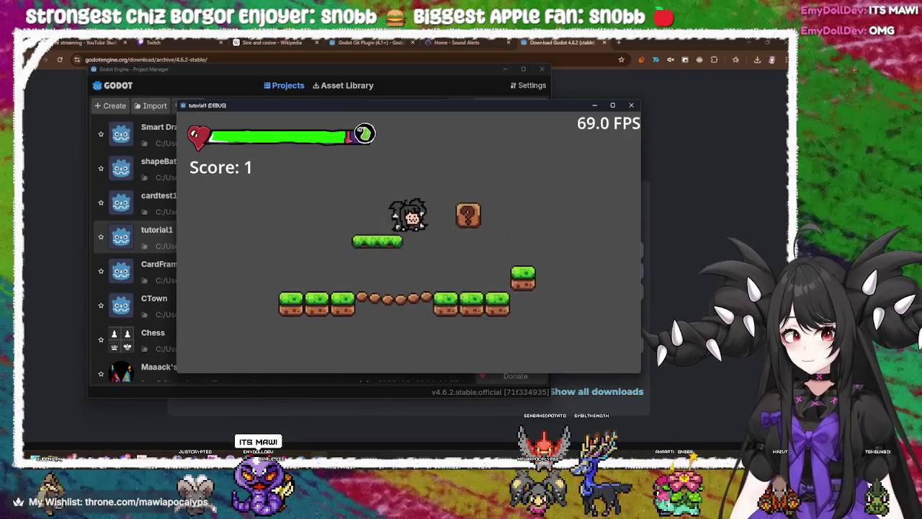
key("Left")
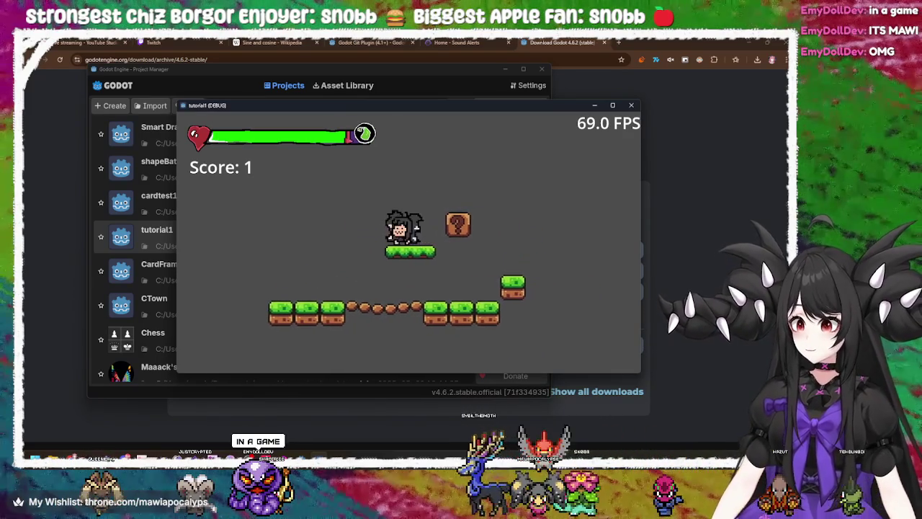
key("space")
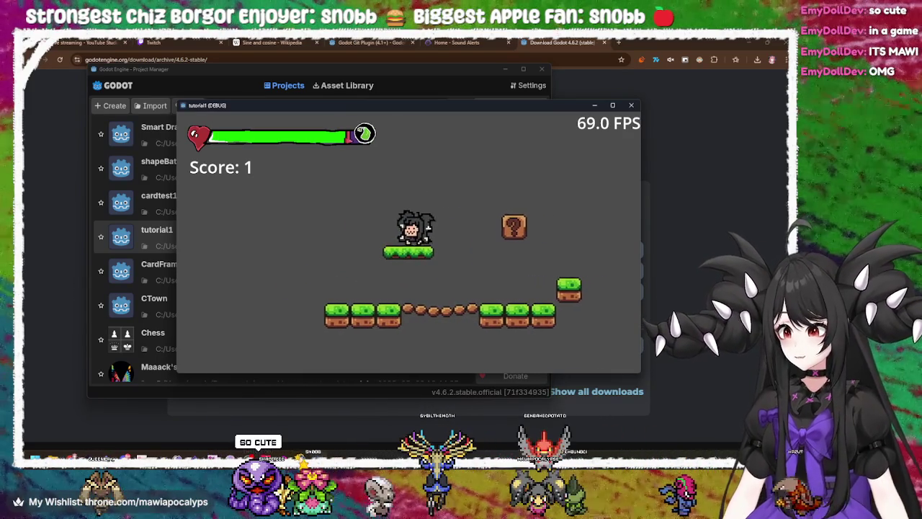
key("Right")
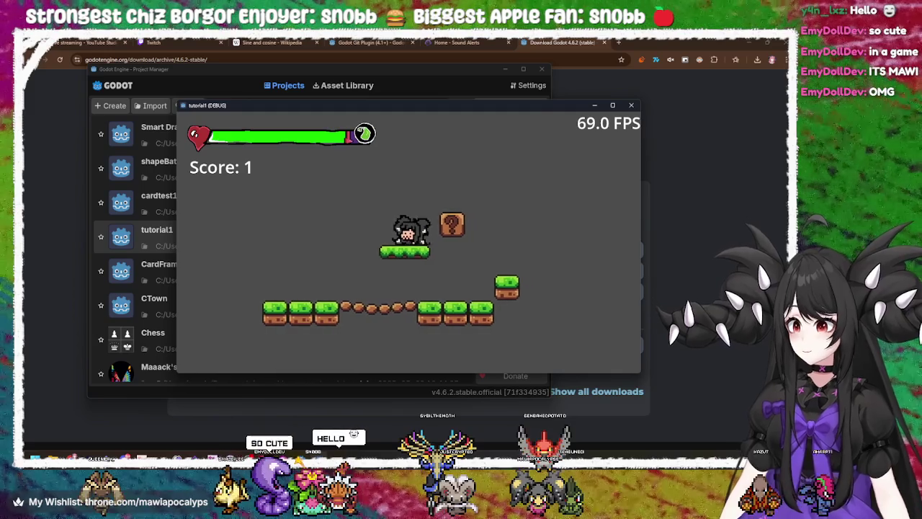
key("Left")
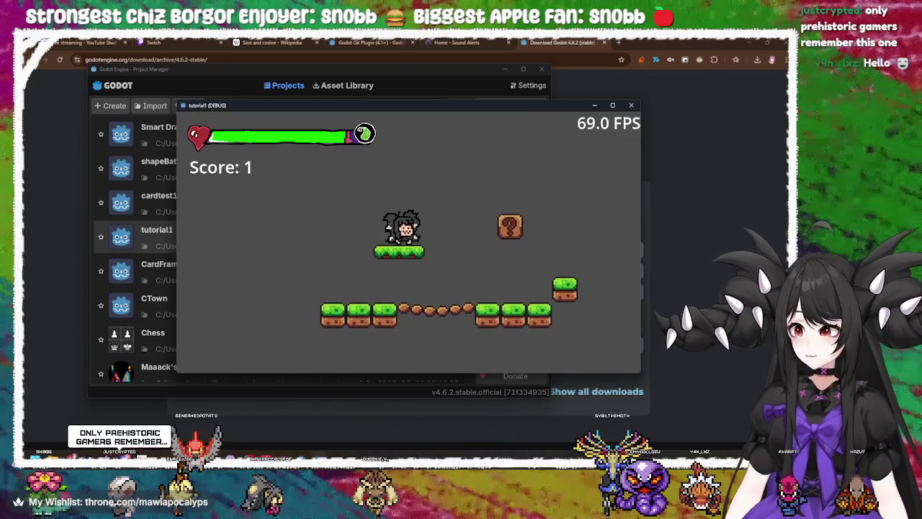
Step: Ride the moving platform down to the bridge and jump around above the ? block
key("Right")
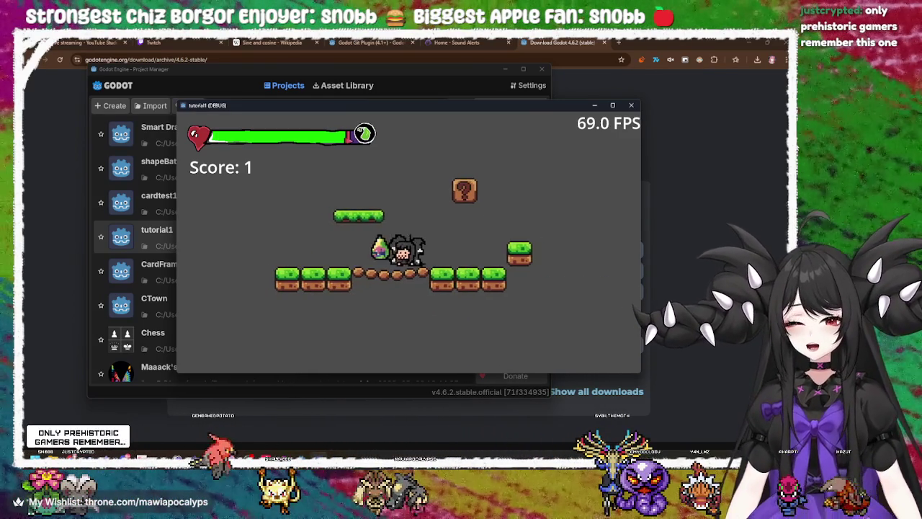
key("space")
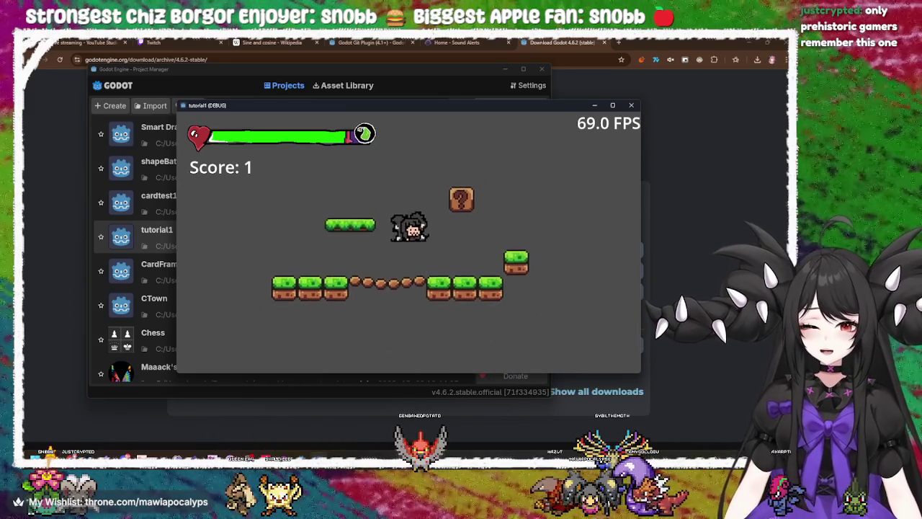
key("Left")
key("space")
key("Right")
key("space")
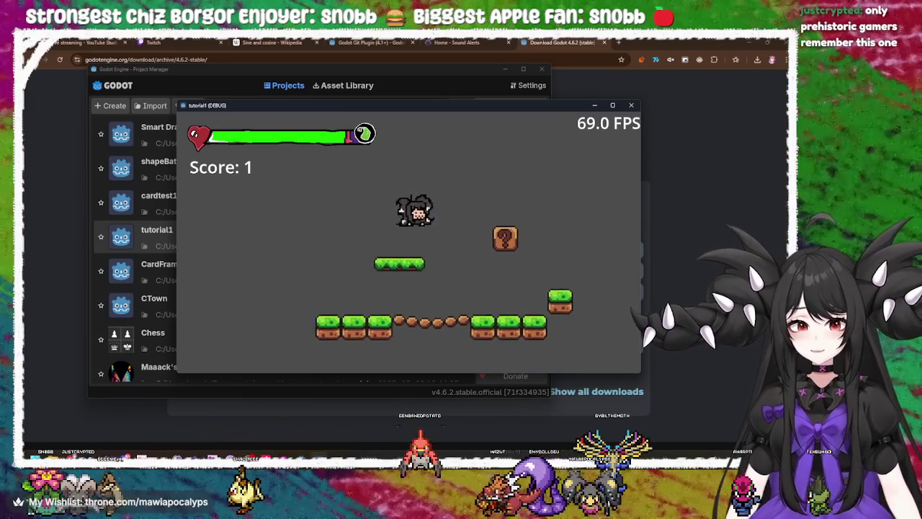
key("space")
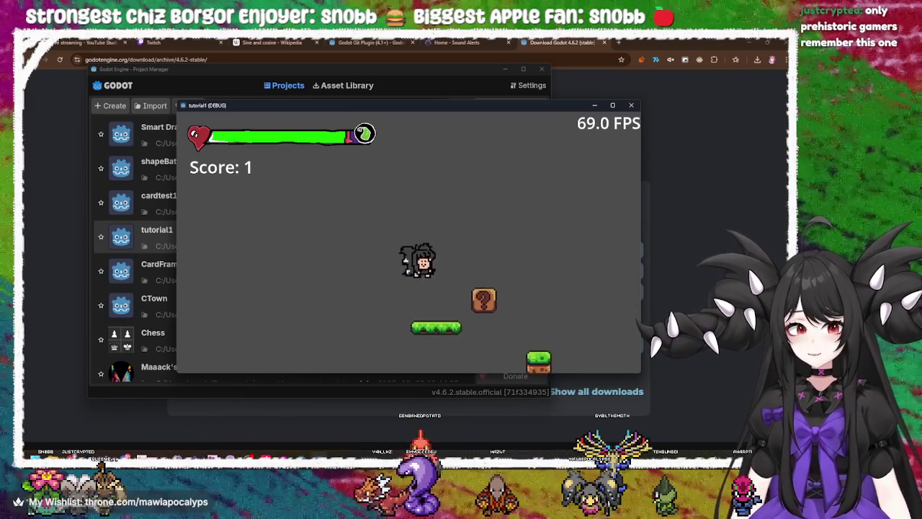
key("Left")
key("Right")
key("Right")
key("space")
key("Left")
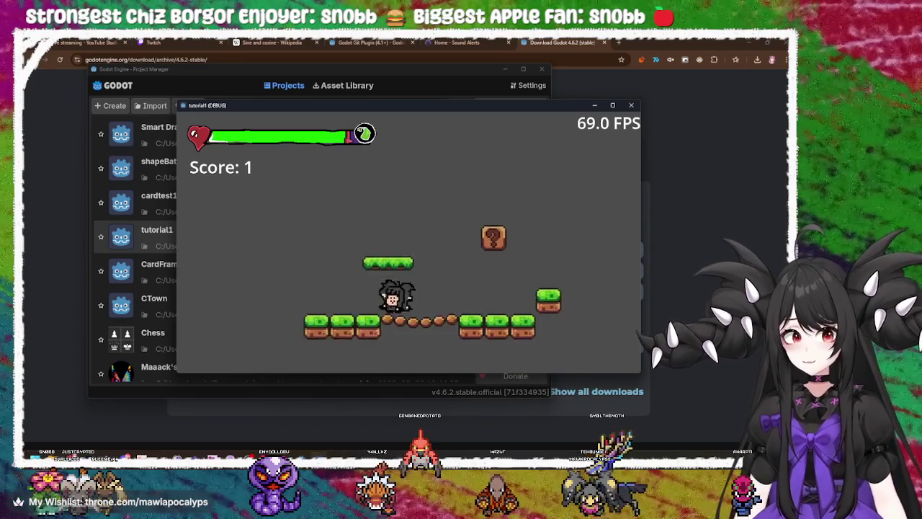
key("space")
key("Right")
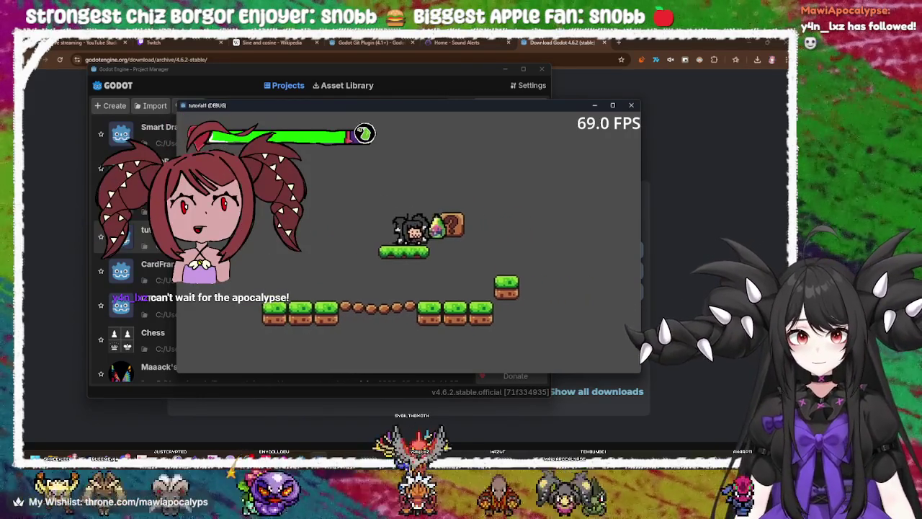
Step: Bump the ? blocks to release a coin and a potion, then hop back onto the moving platform
key("Right")
key("space")
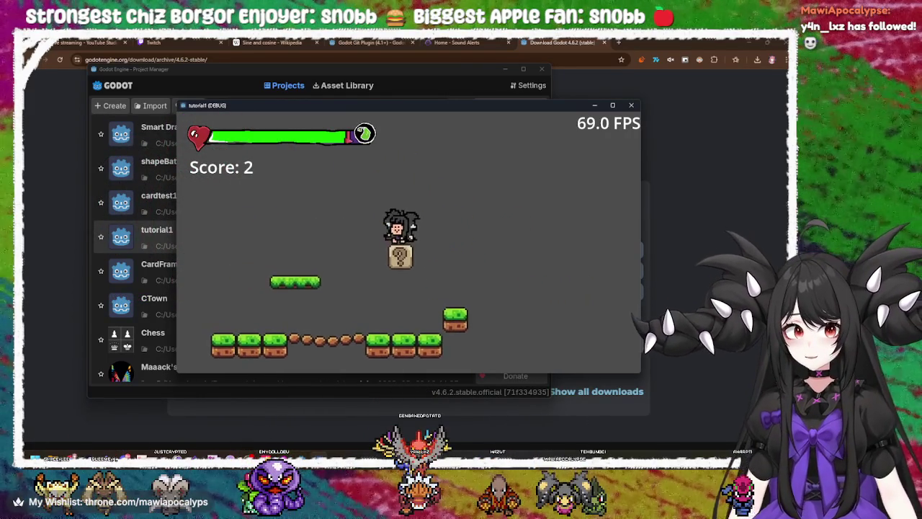
key("space")
key("space")
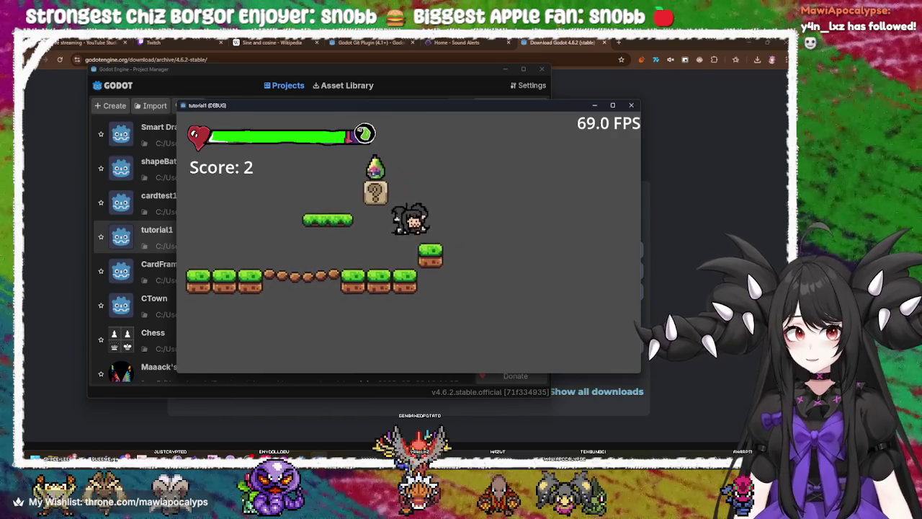
key("space")
key("Left")
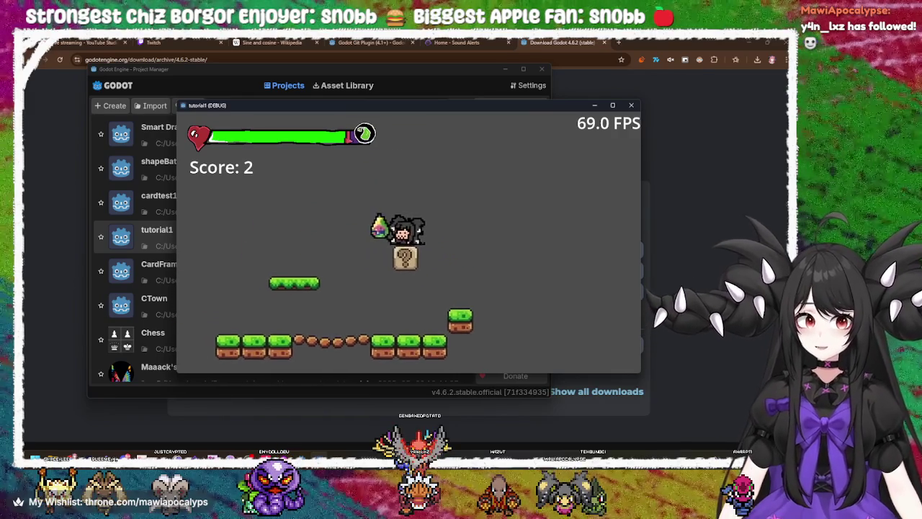
key("space")
key("Left")
key("Left")
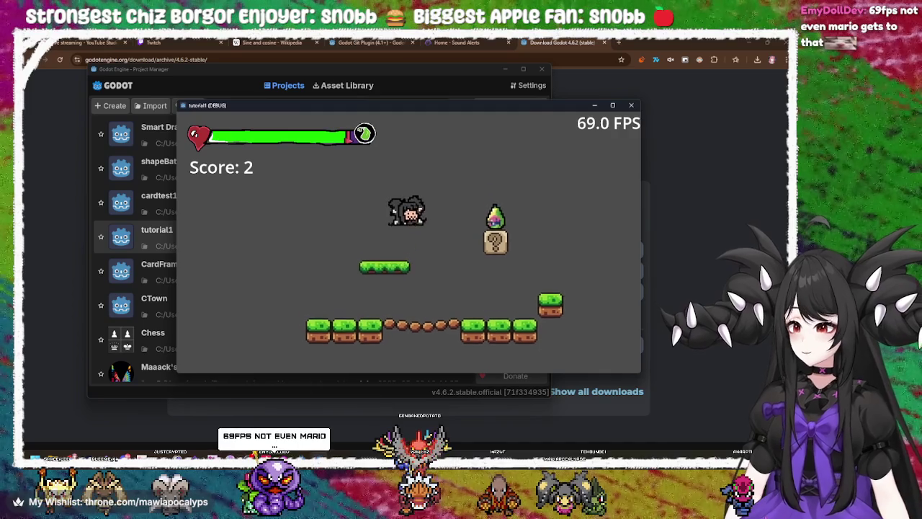
key("space")
key("Left")
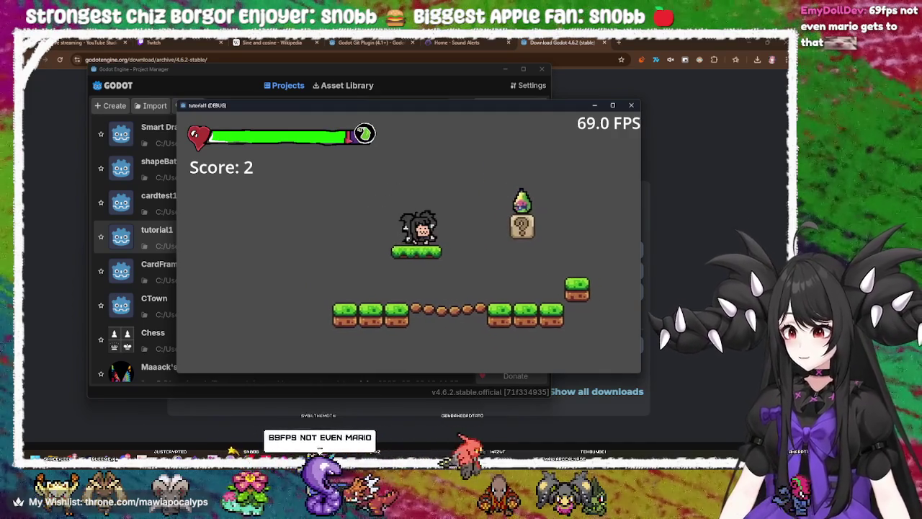
key("Left")
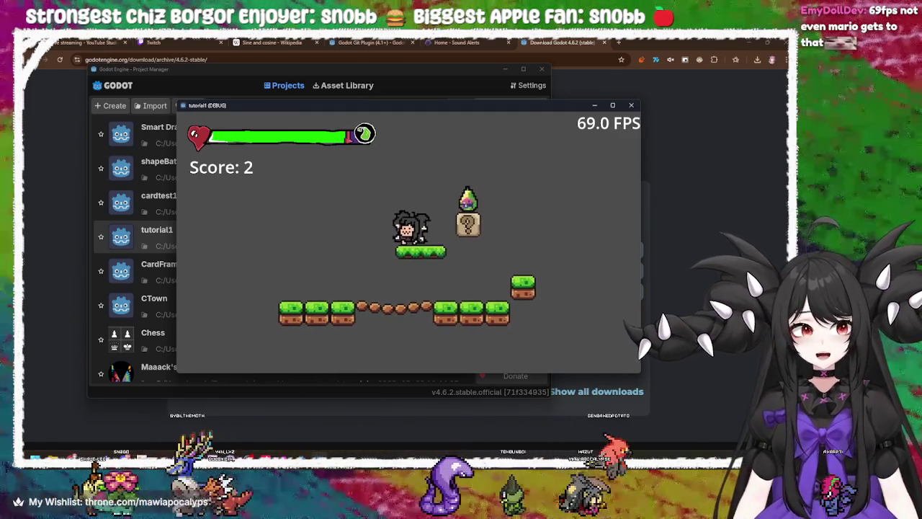
key("space")
key("Left")
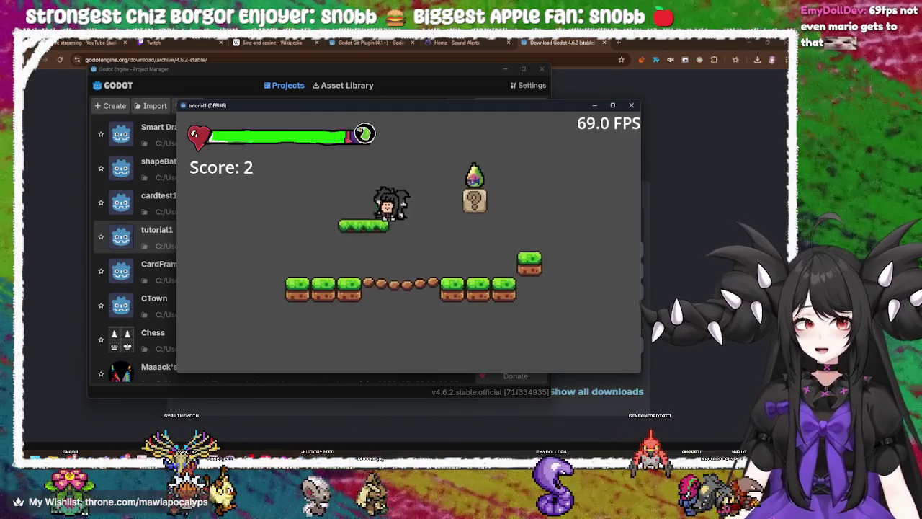
key("space")
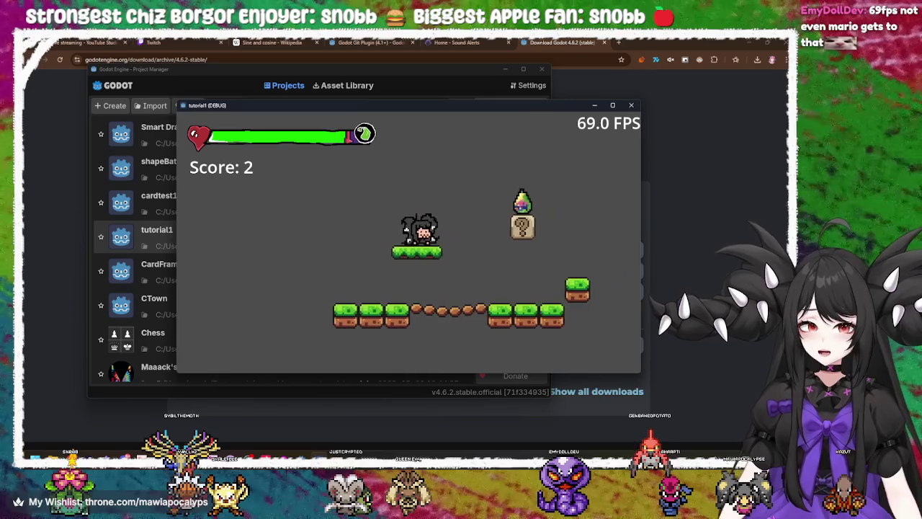
key("space")
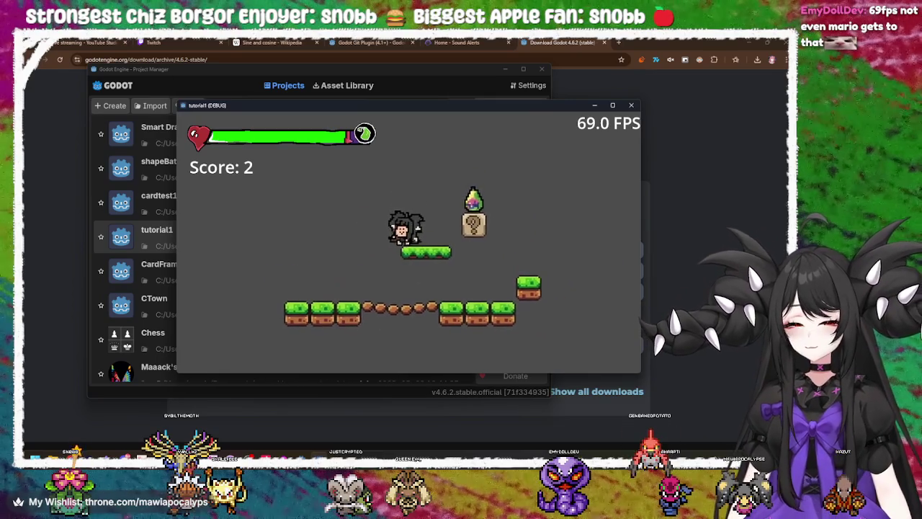
key("Left")
key("space")
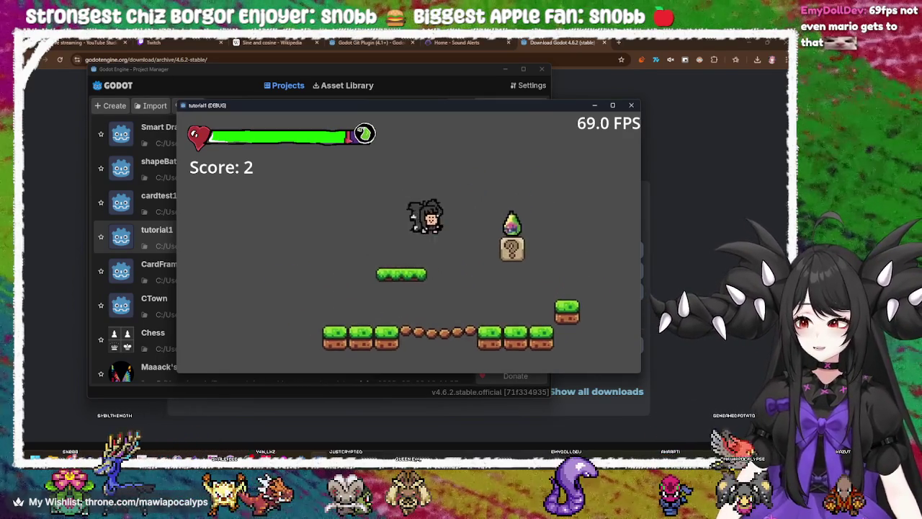
key("space")
key("space")
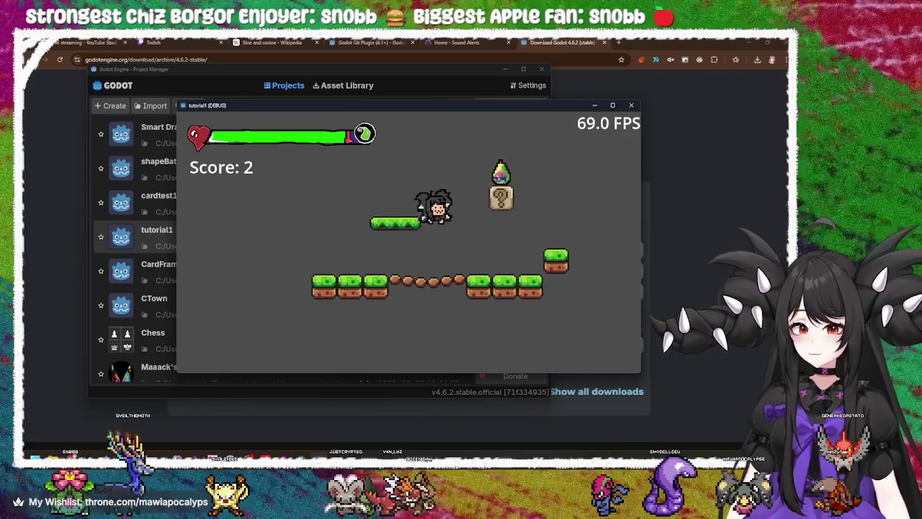
key("space")
key("Left")
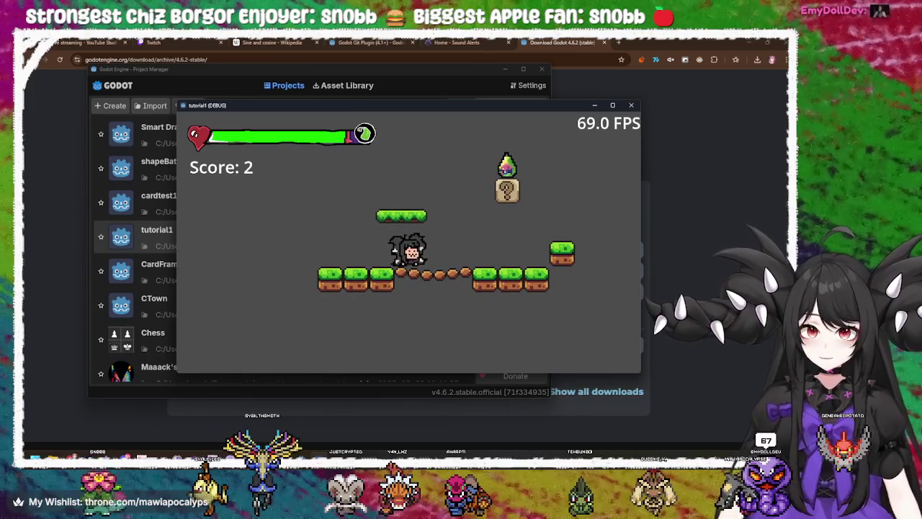
Step: Toggle the Esc pause menu repeatedly and turn down the sound effects volume
key("Escape")
key("Escape")
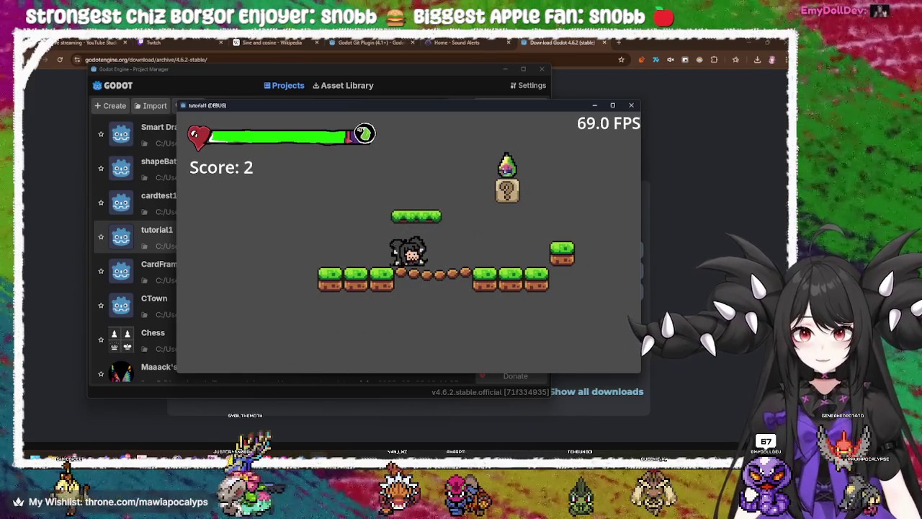
key("Escape")
left_click(421, 143)
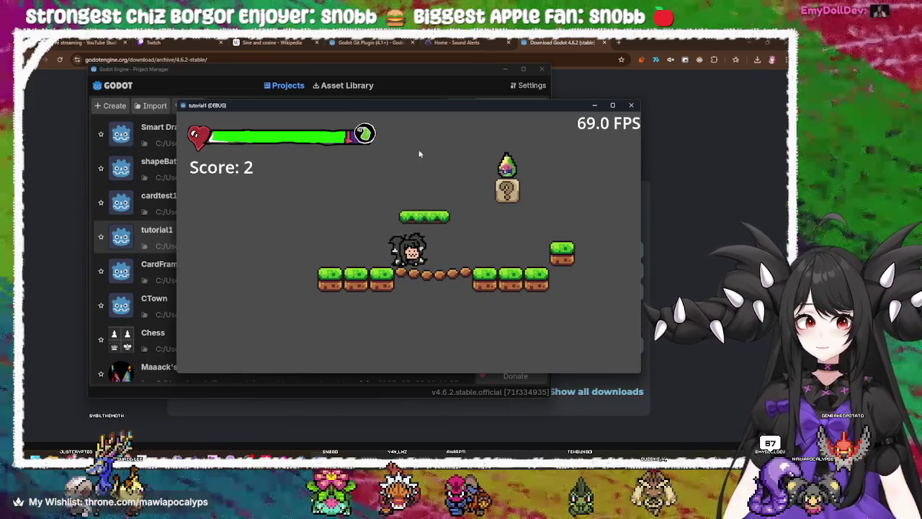
key("Escape")
left_click(430, 160)
key("Escape")
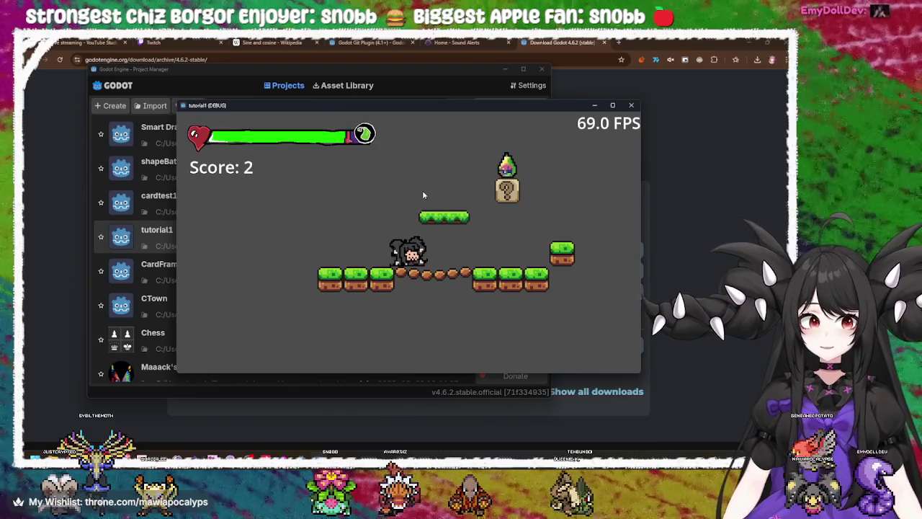
key("space")
key("Escape")
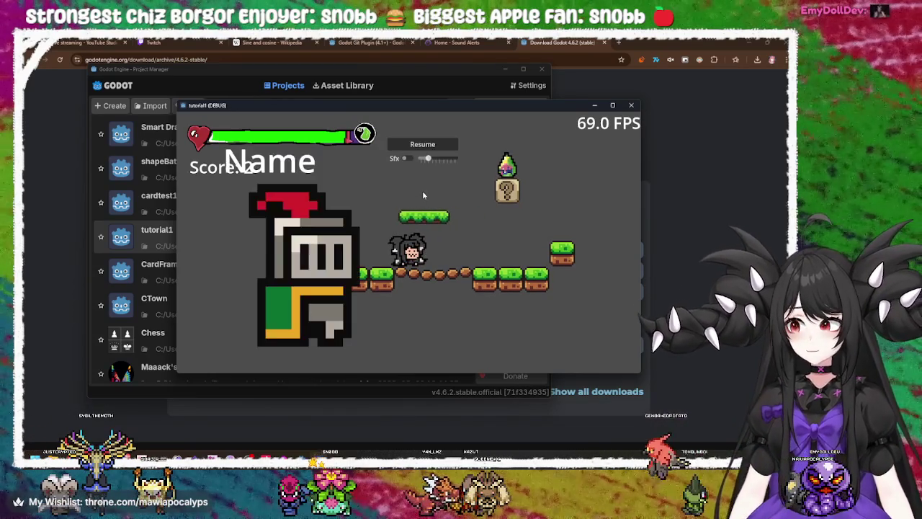
key("Escape")
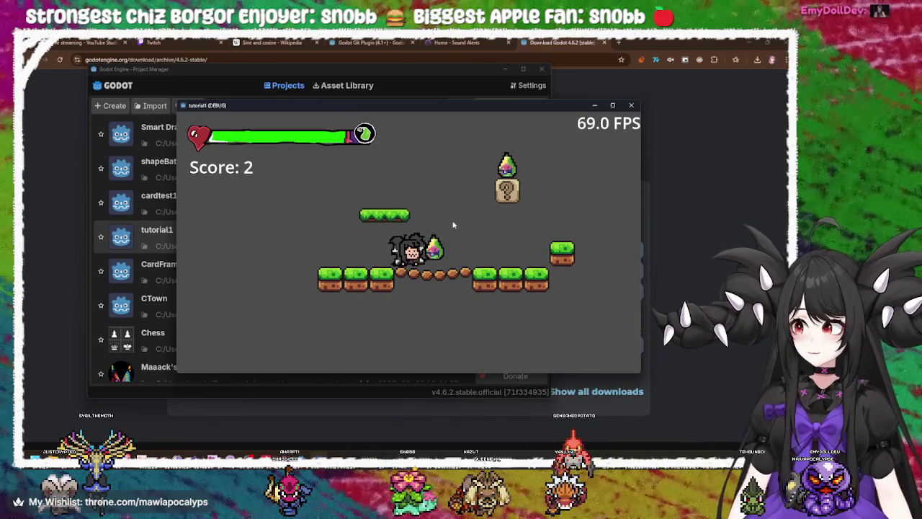
key("Escape")
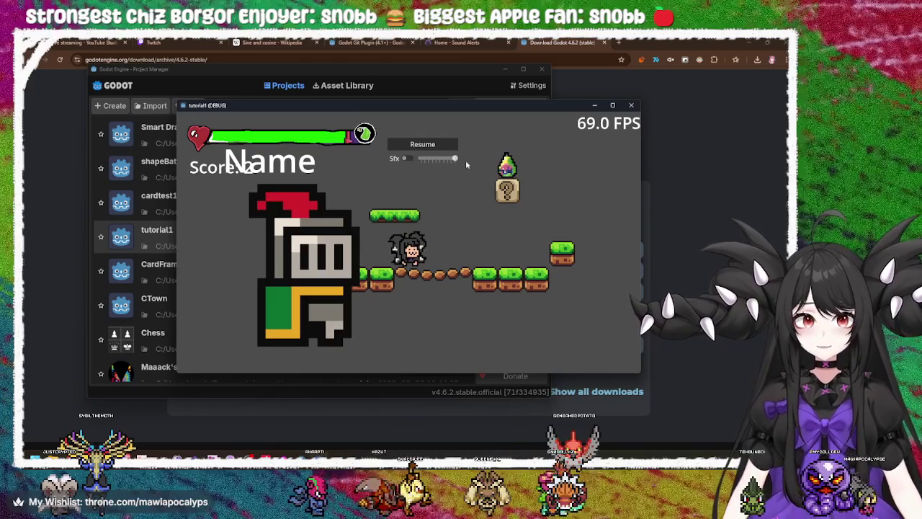
key("Escape")
key("Escape")
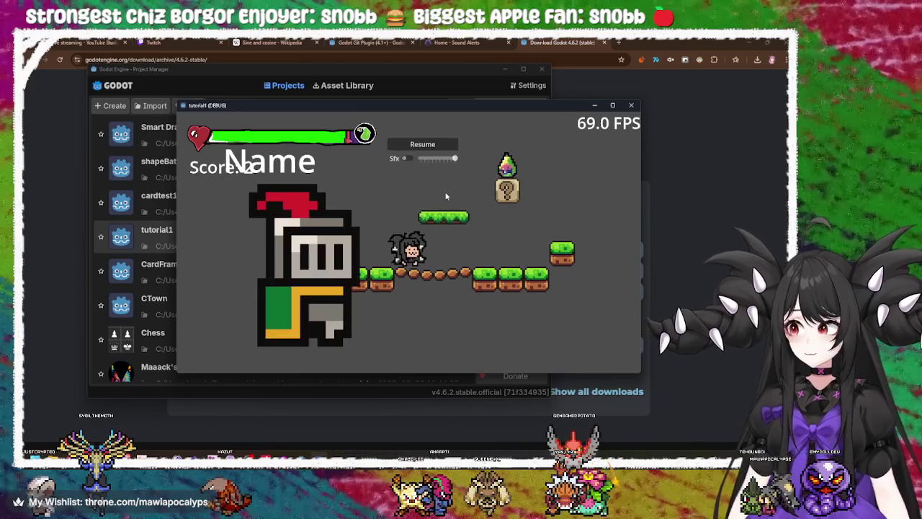
key("Escape")
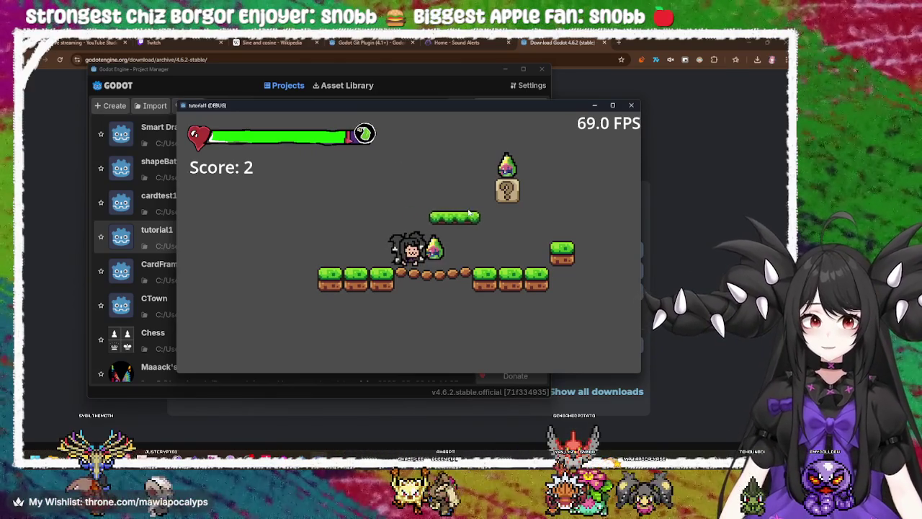
key("Escape")
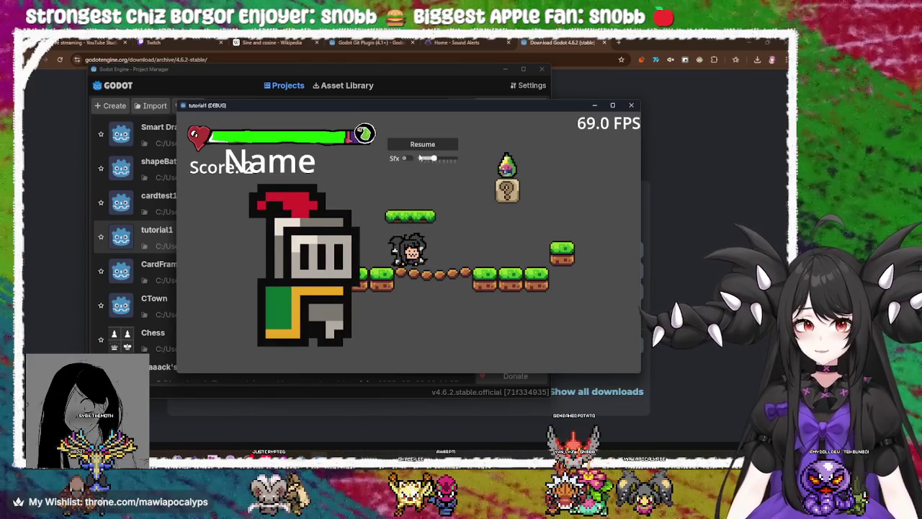
key("Escape")
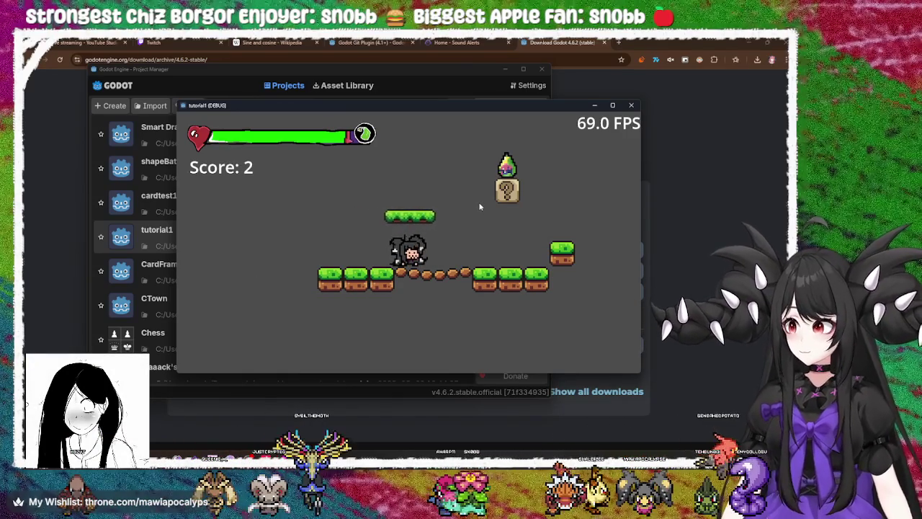
Step: Jump back onto the floating platform, walk right, then pause the game before quitting
key("space")
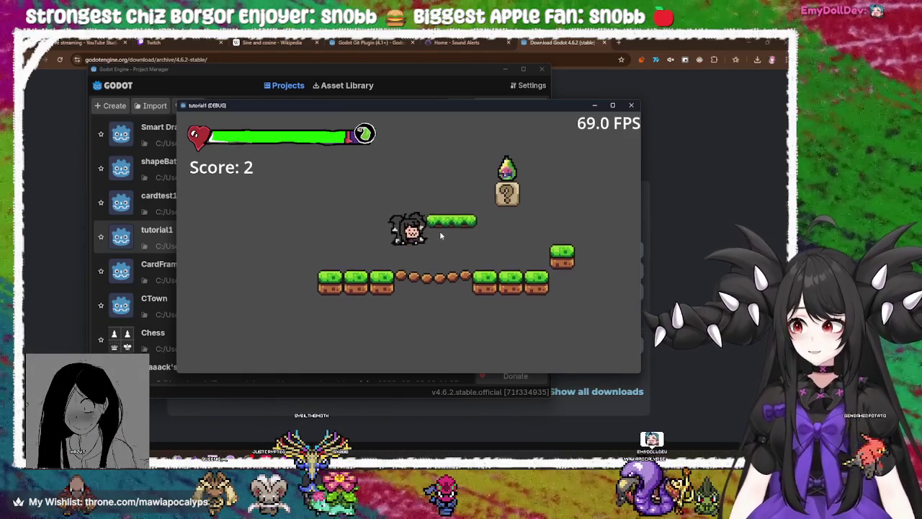
key("space")
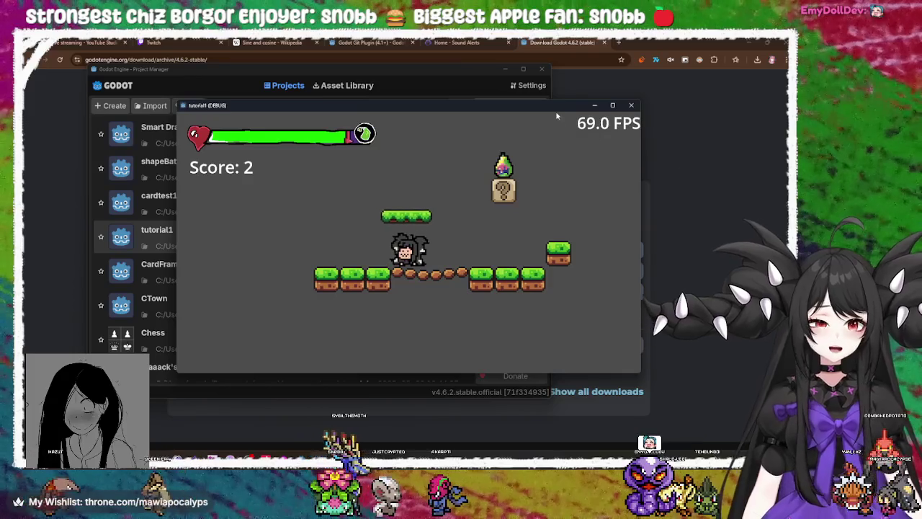
left_click_drag(558, 105, 547, 107)
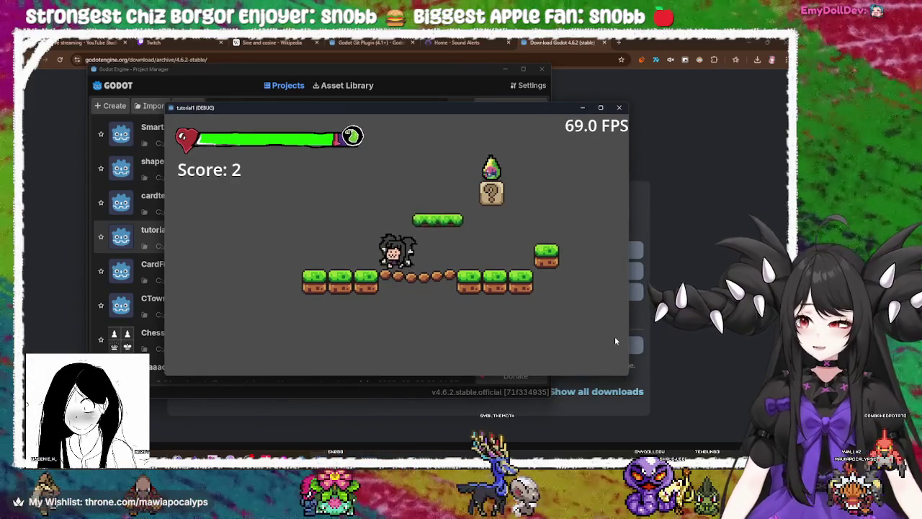
key("space")
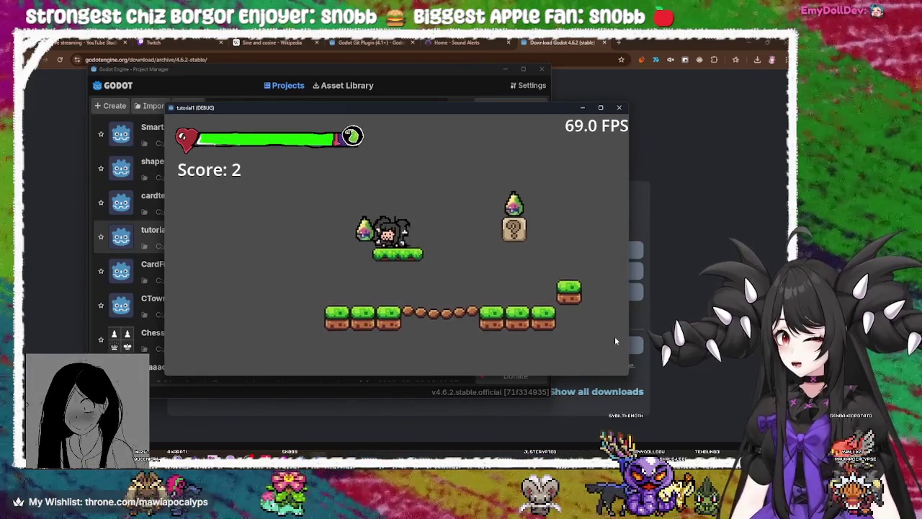
key("Right")
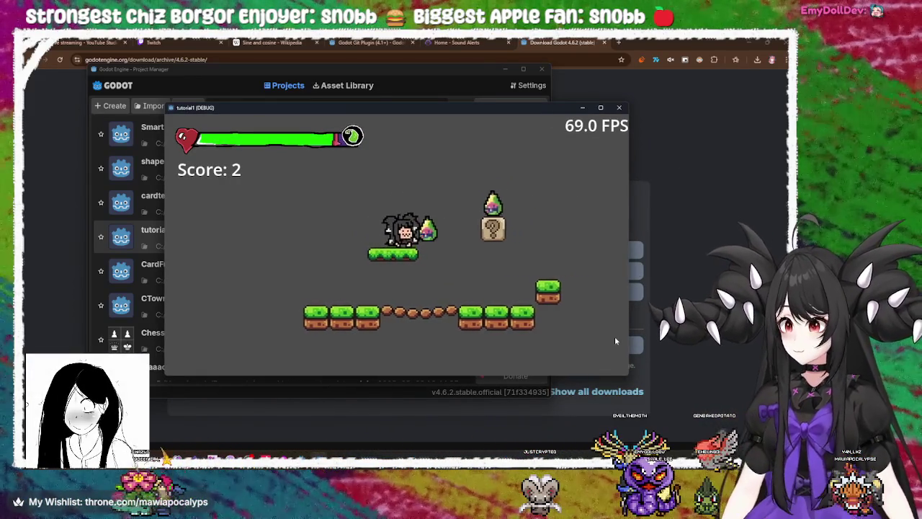
key("Escape")
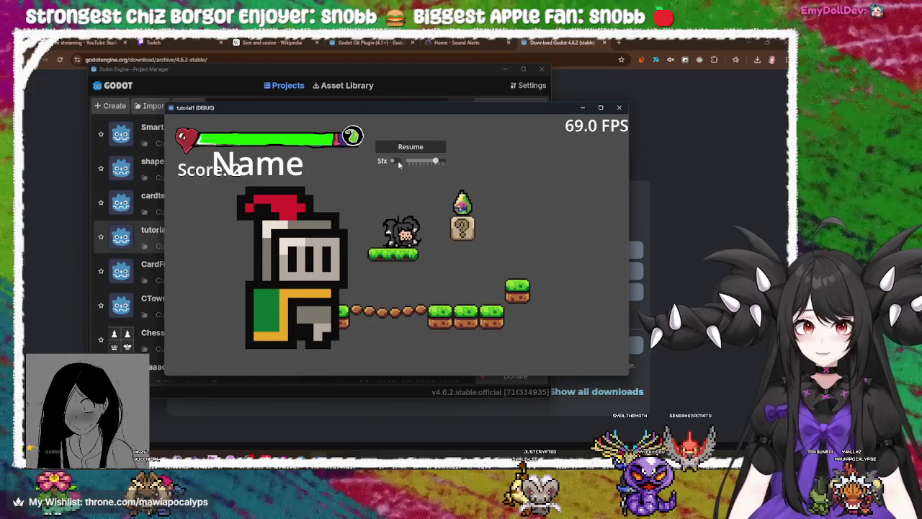
key("Escape")
key("Right")
key("Escape")
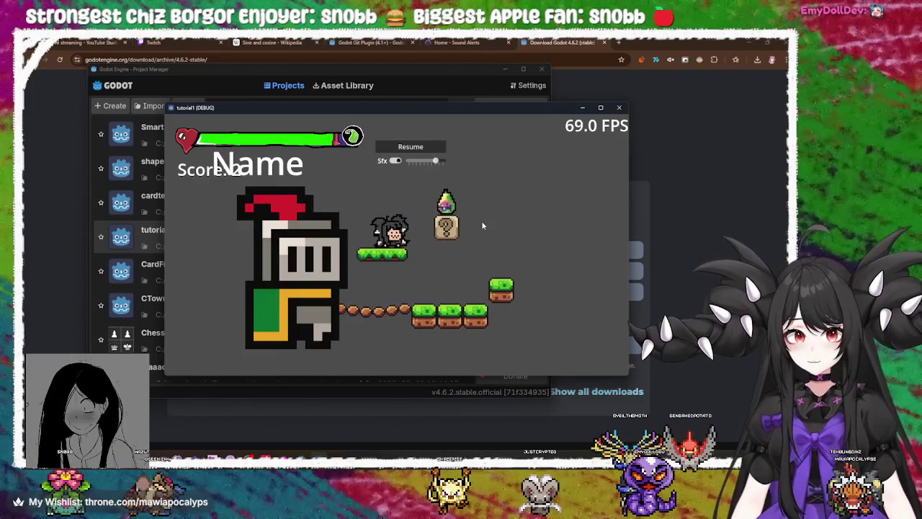
key("Escape")
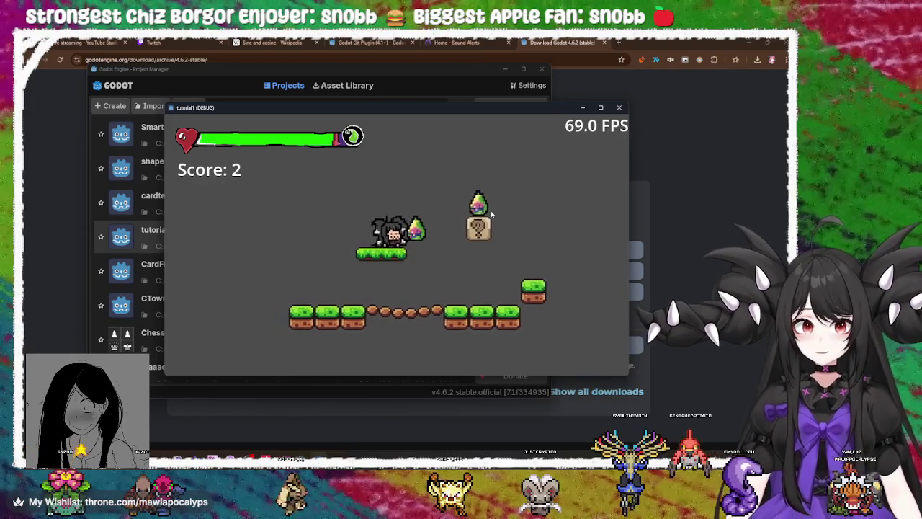
key("Escape")
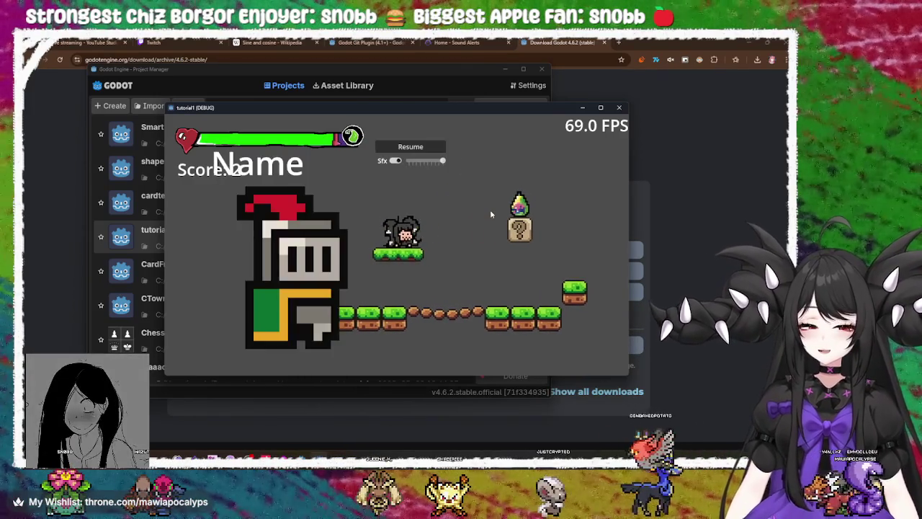
key("Escape")
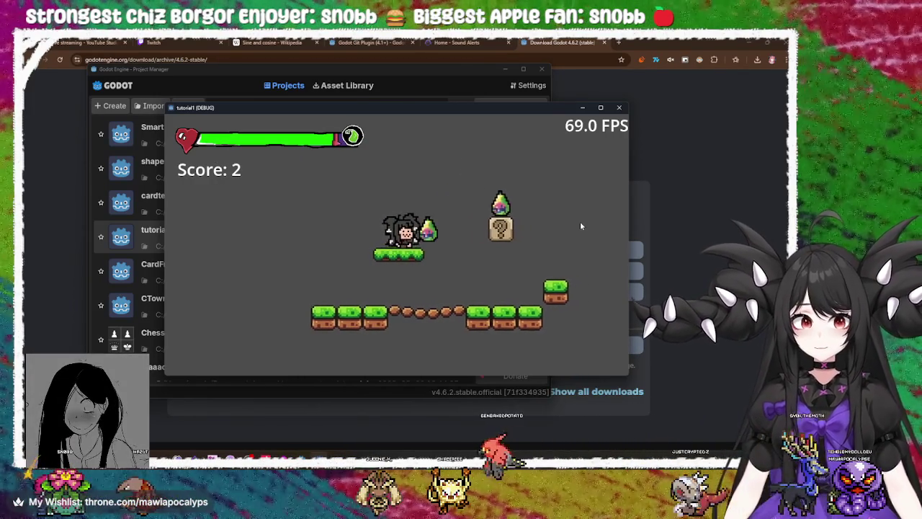
key("Escape")
Step: Close tutorial1, run the CardFramework FreeCell game, deal a new hand and move 9♠ to a free cell
left_click(619, 107)
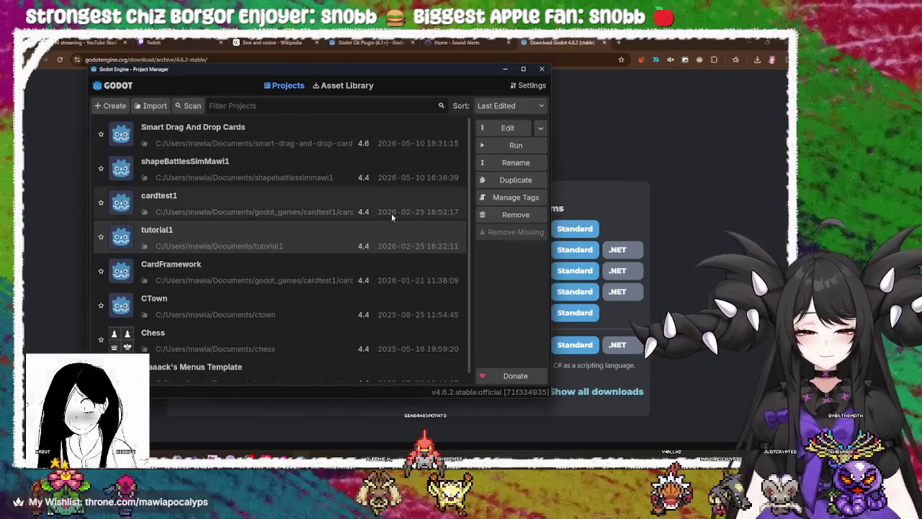
left_click(525, 146)
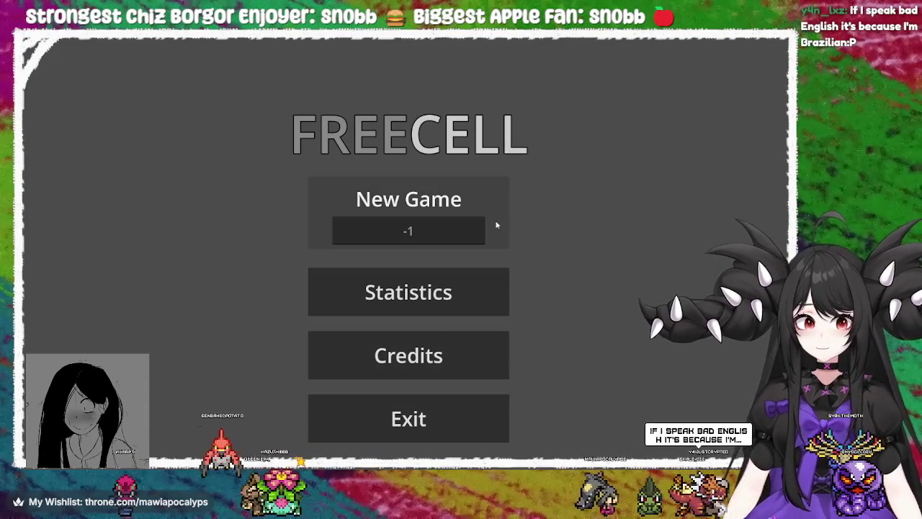
left_click(497, 198)
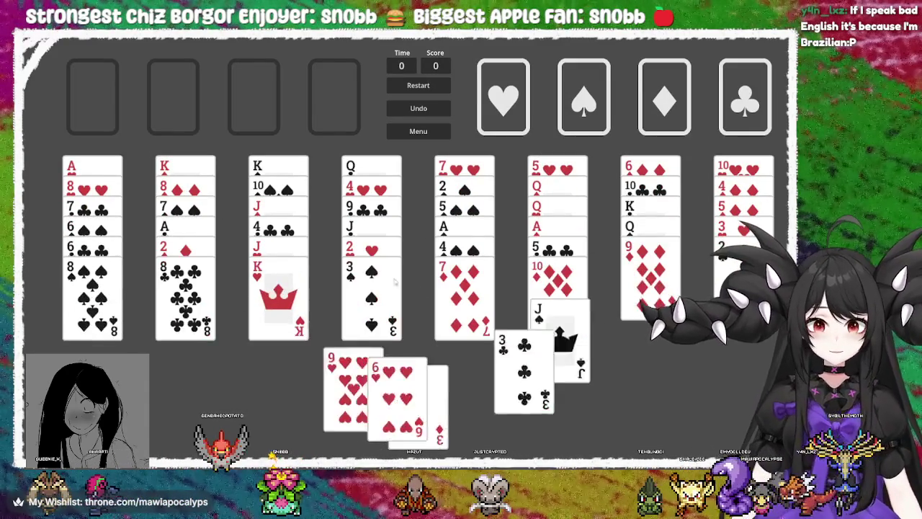
left_click_drag(362, 229, 324, 62)
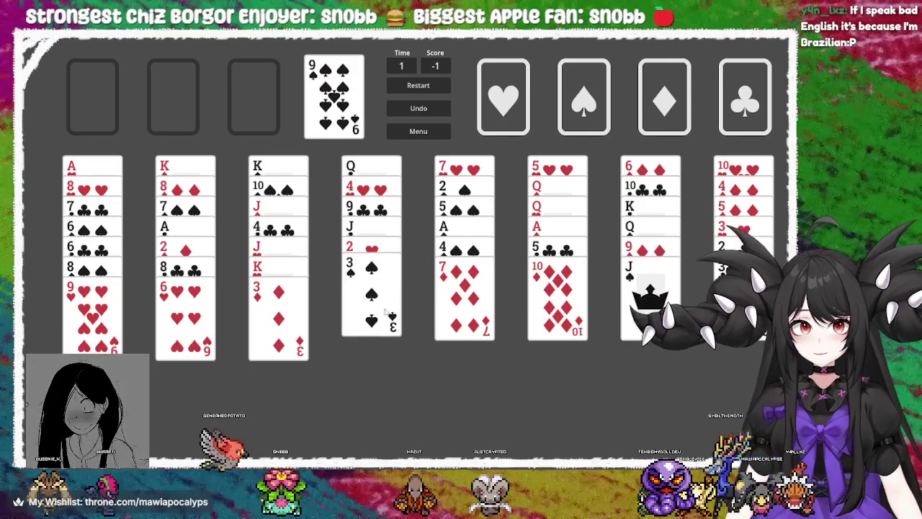
Step: Confirm returning to the FreeCell main menu, exit the game, and select the CTown project
left_click(418, 131)
left_click(386, 264)
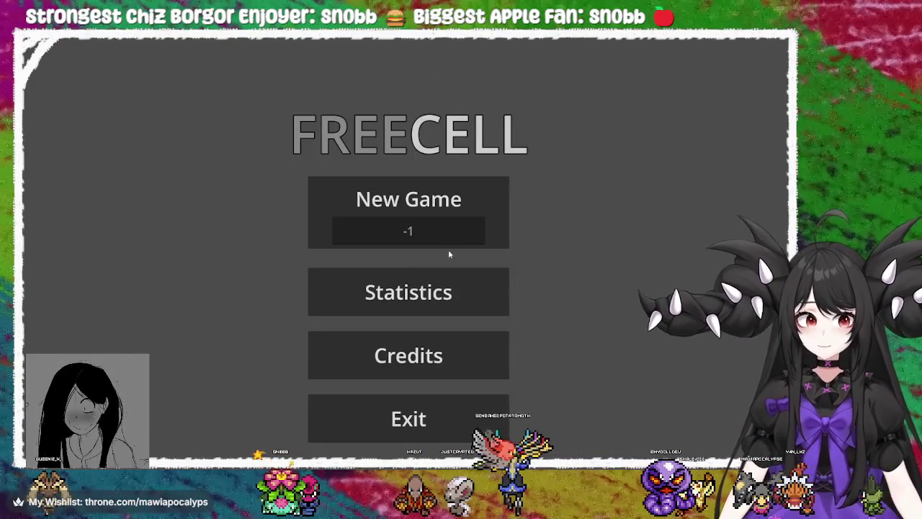
left_click(428, 416)
left_click(245, 307)
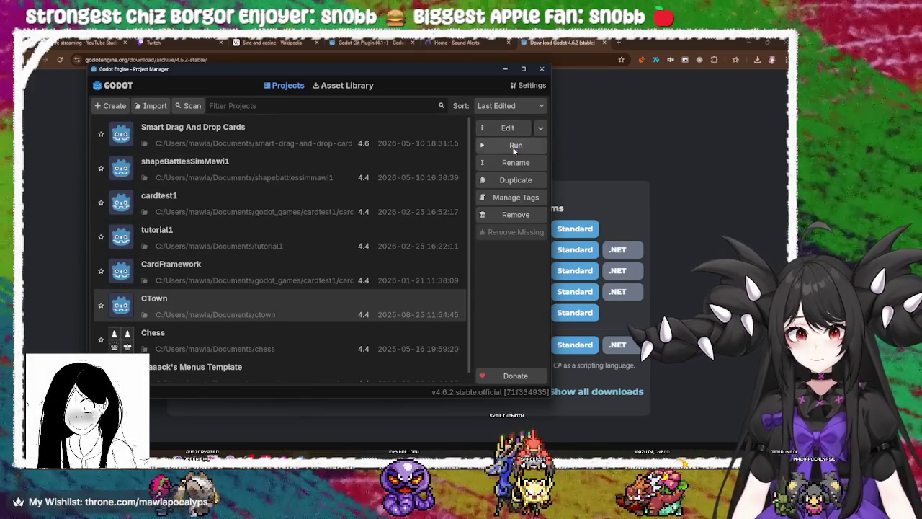
Step: Run CTown and drag several hand cards onto the table around the grid
left_click(514, 147)
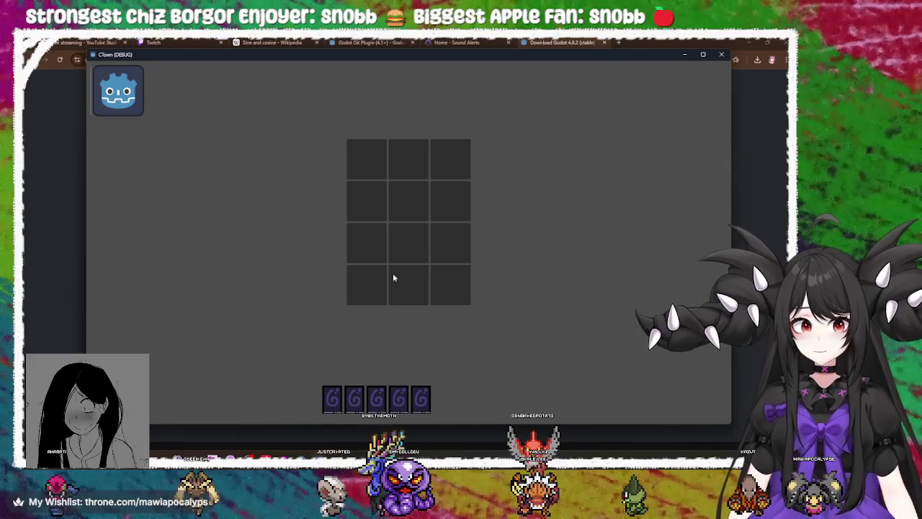
mouse_move(358, 398)
left_mouse_down()
mouse_move(387, 275)
mouse_move(205, 178)
left_mouse_up()
left_click_drag(447, 295, 514, 276)
mouse_move(332, 398)
left_mouse_down()
mouse_move(267, 269)
mouse_move(266, 234)
left_mouse_up()
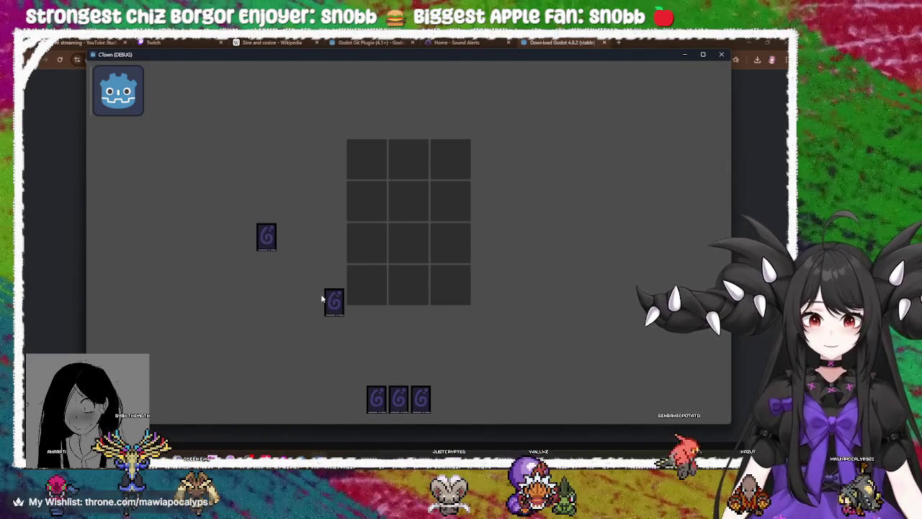
left_click_drag(325, 301, 295, 208)
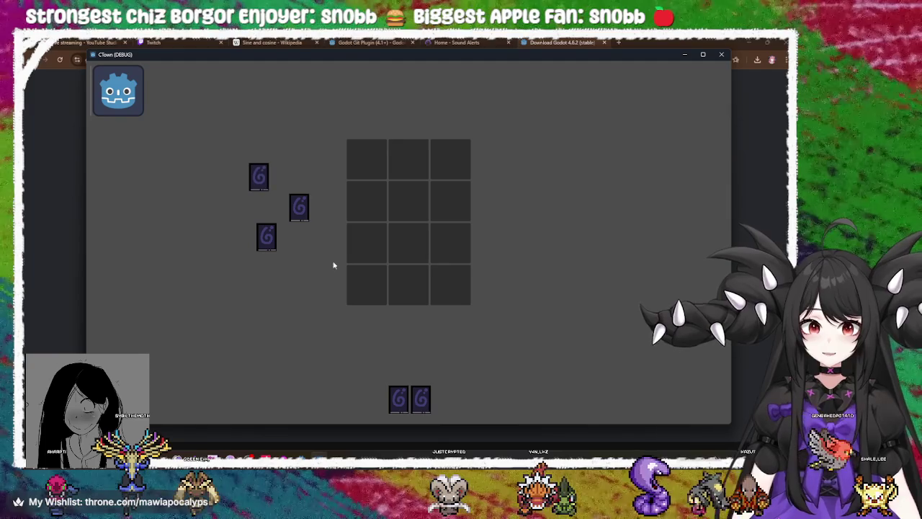
mouse_move(420, 398)
left_mouse_down()
mouse_move(237, 146)
mouse_move(303, 162)
left_mouse_up()
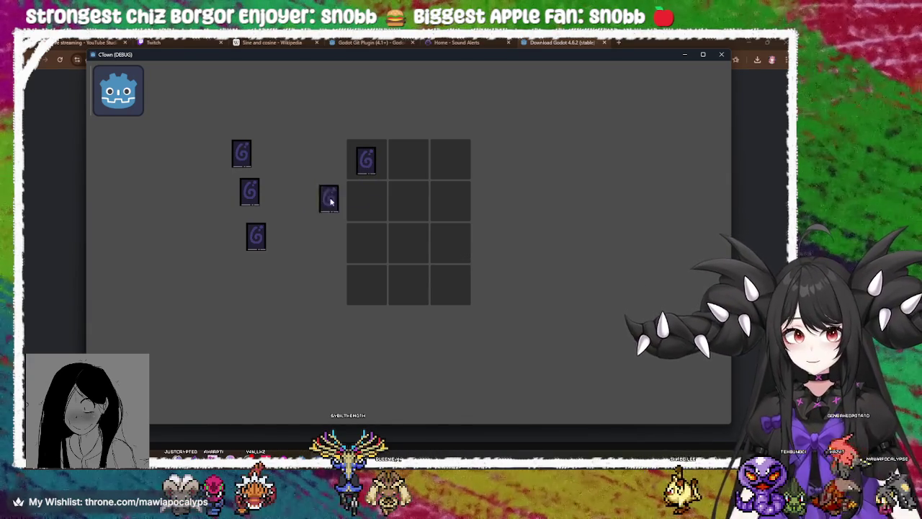
Step: Place two cards into the grid's top-right and bottom-right cells, then close the CTown window
mouse_move(241, 159)
left_mouse_down()
mouse_move(451, 199)
mouse_move(468, 159)
mouse_move(456, 161)
left_mouse_up()
left_click_drag(250, 191, 444, 281)
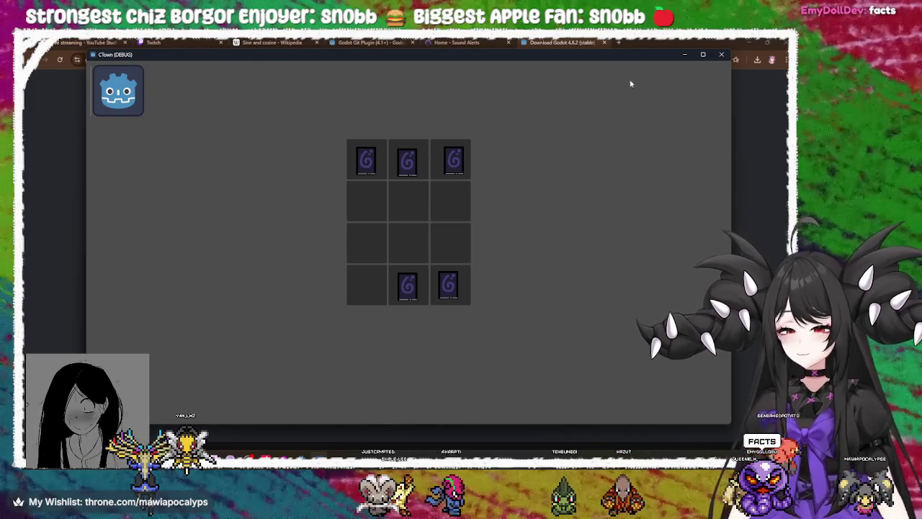
left_click(718, 56)
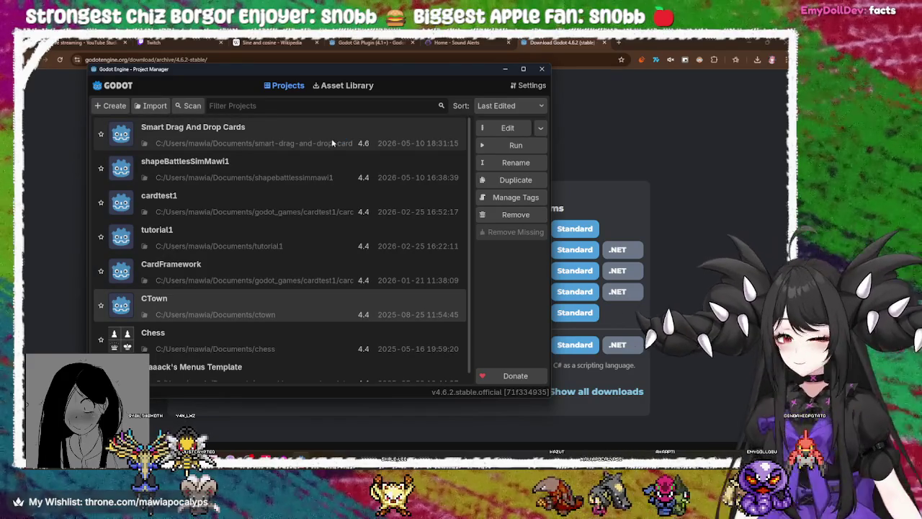
Step: Select shapeBattlesSimMawi1 and choose Edit to bring up the 4.4-to-4.6 conversion prompt
left_click(298, 130)
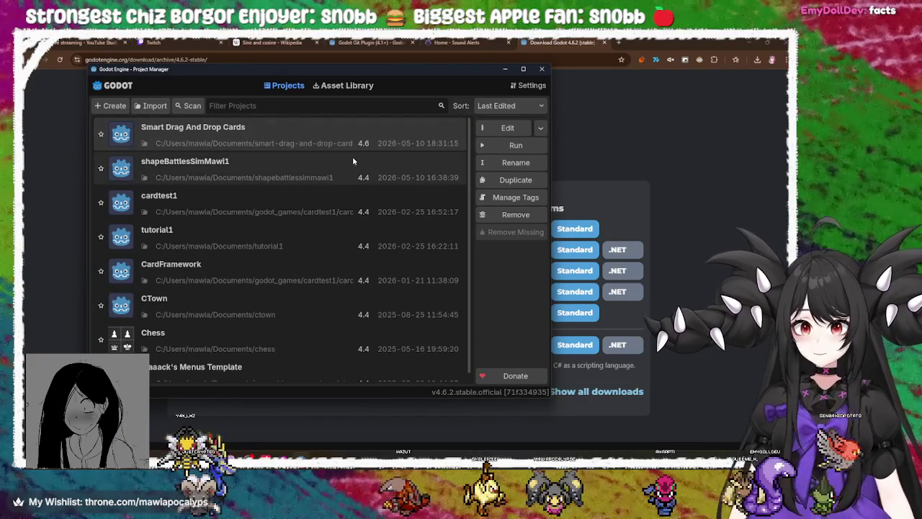
left_click(263, 181)
left_click(497, 128)
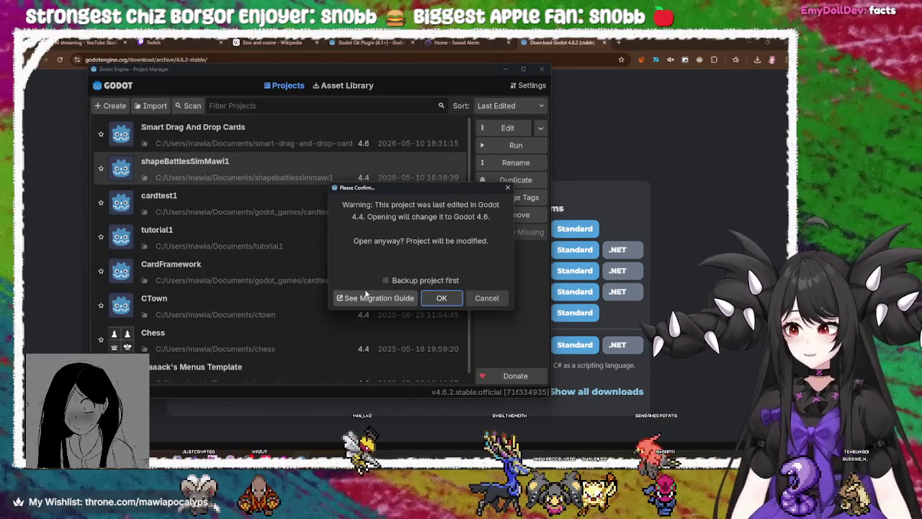
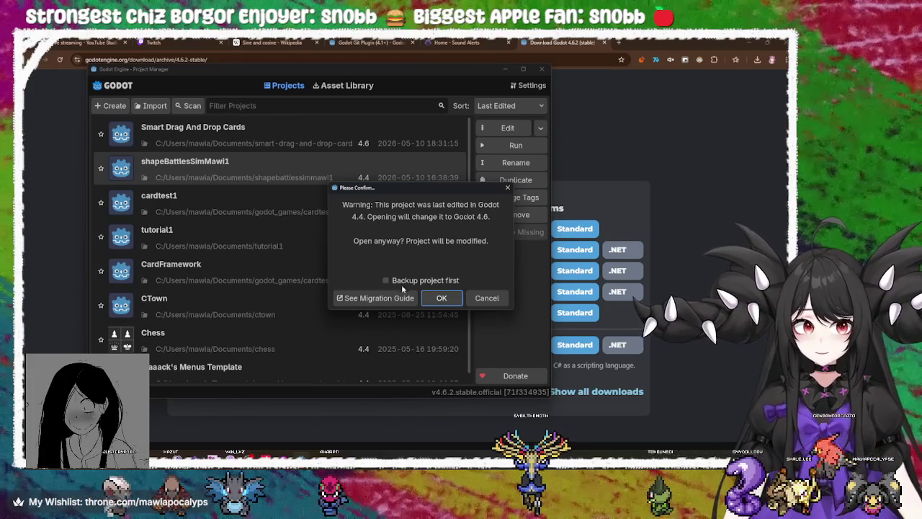
Step: Duplicate the shape battles project instead of converting it, keep the suggested name, and open the copy
left_click(439, 299)
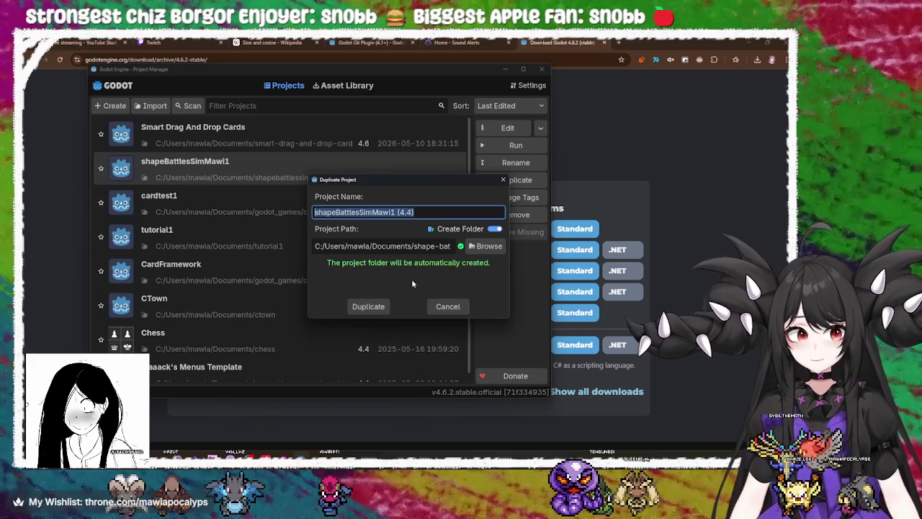
left_click(368, 306)
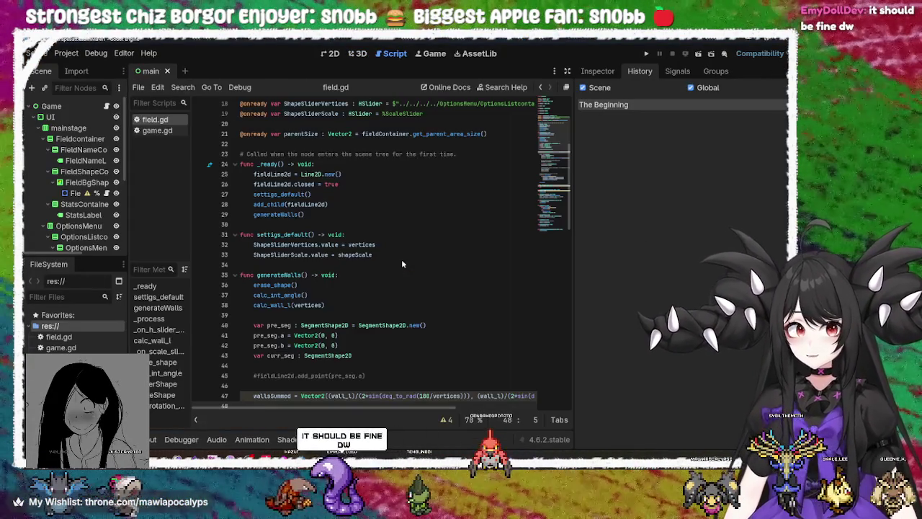
Step: Show the Inspector with the Field node selected, revealing Vertices 4 and Shape Scale 80
left_click(401, 262)
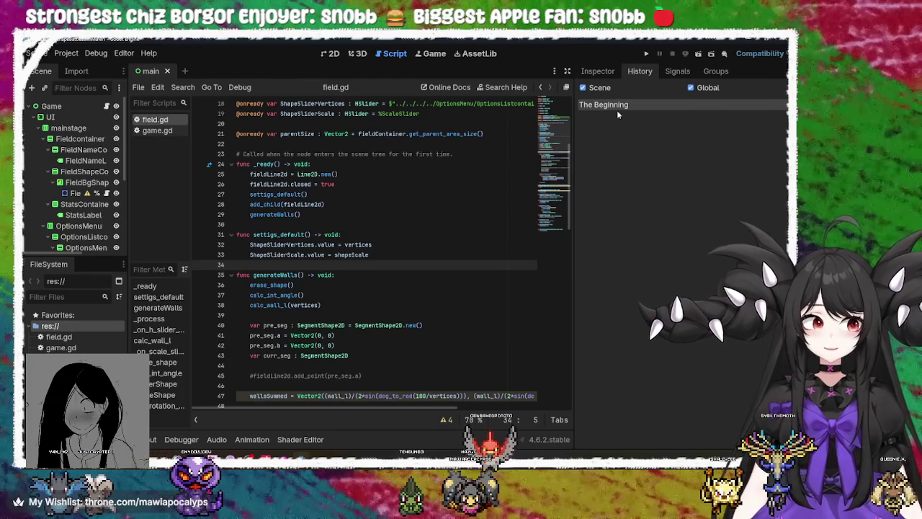
left_click(597, 70)
left_click(639, 71)
left_click(597, 71)
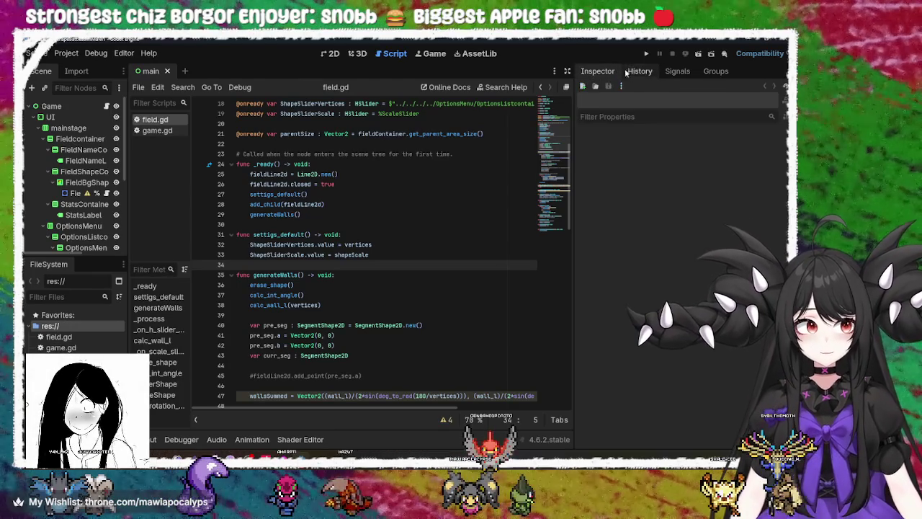
left_click(79, 193)
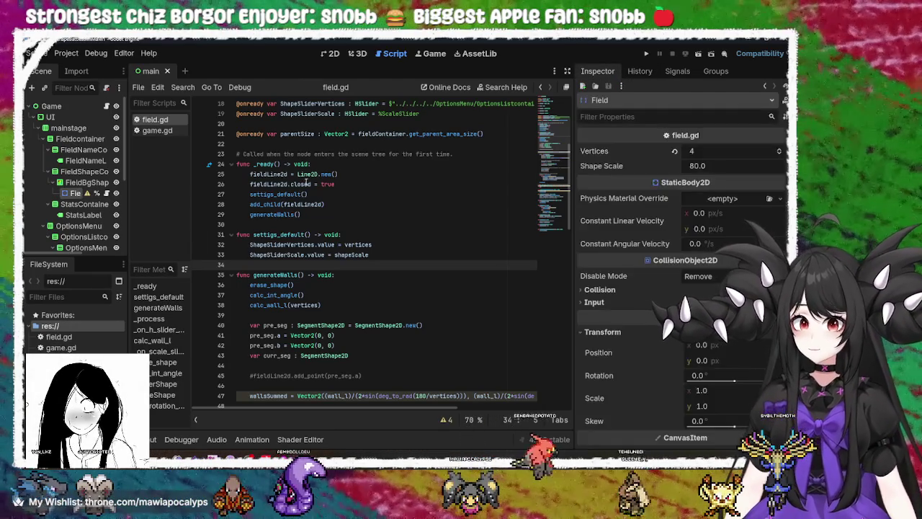
Step: Review lines 26–29 of field.gd, including the generateWalls call, then run the project
left_click(456, 193)
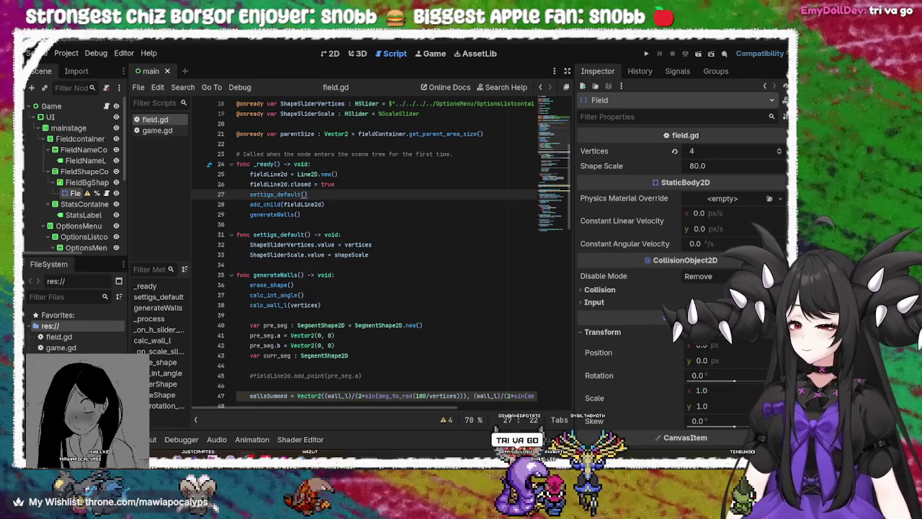
left_click(366, 205)
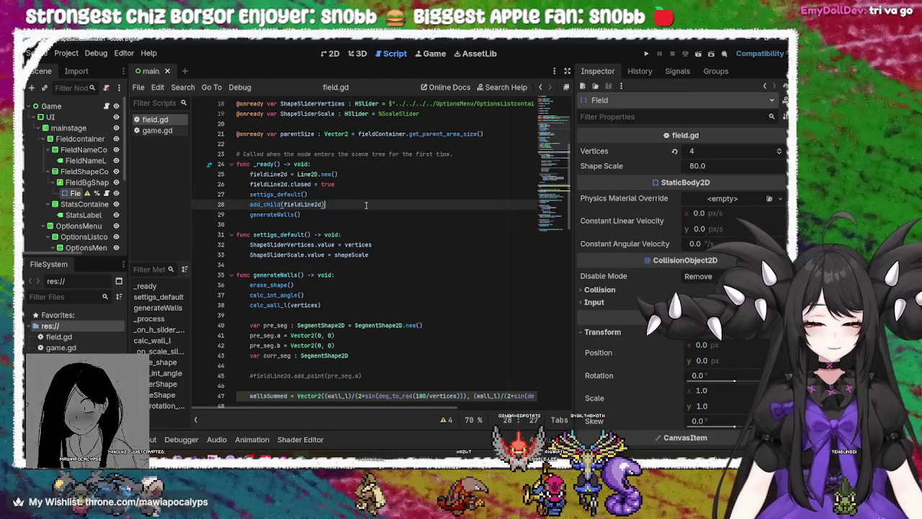
left_click(383, 195)
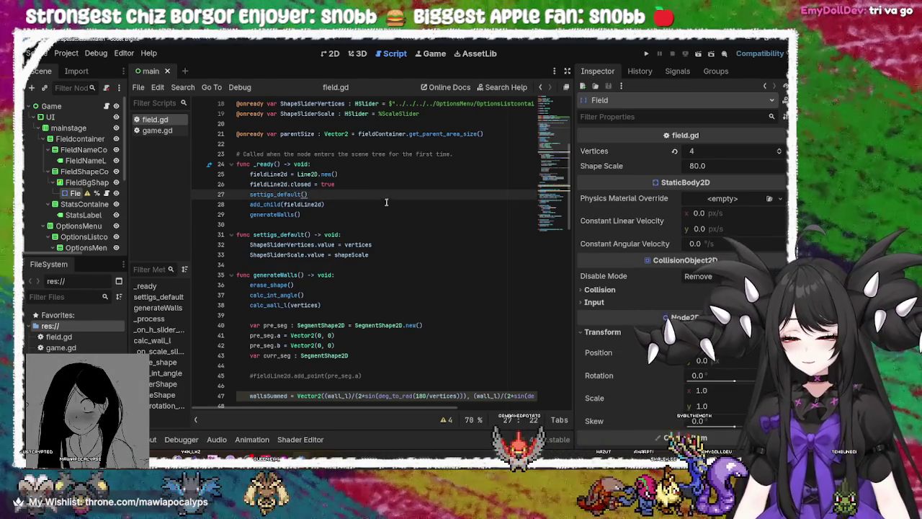
left_click(386, 187)
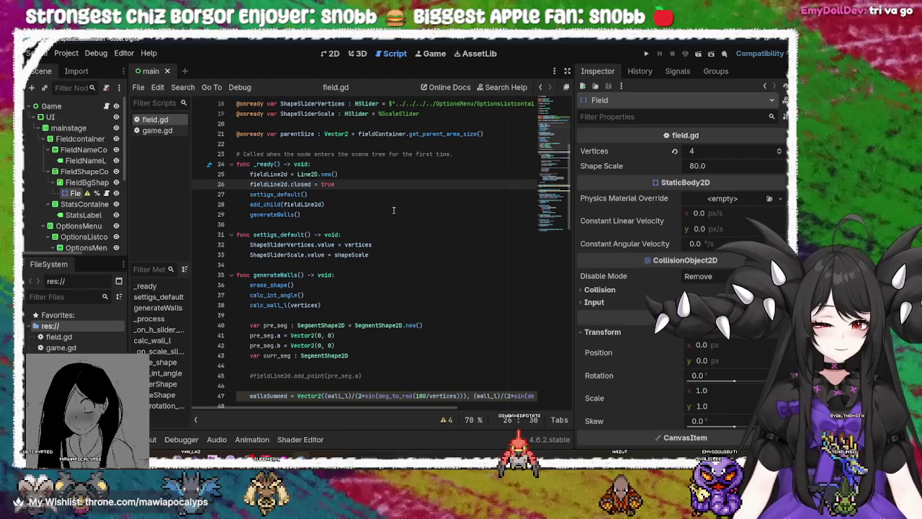
left_click(393, 210)
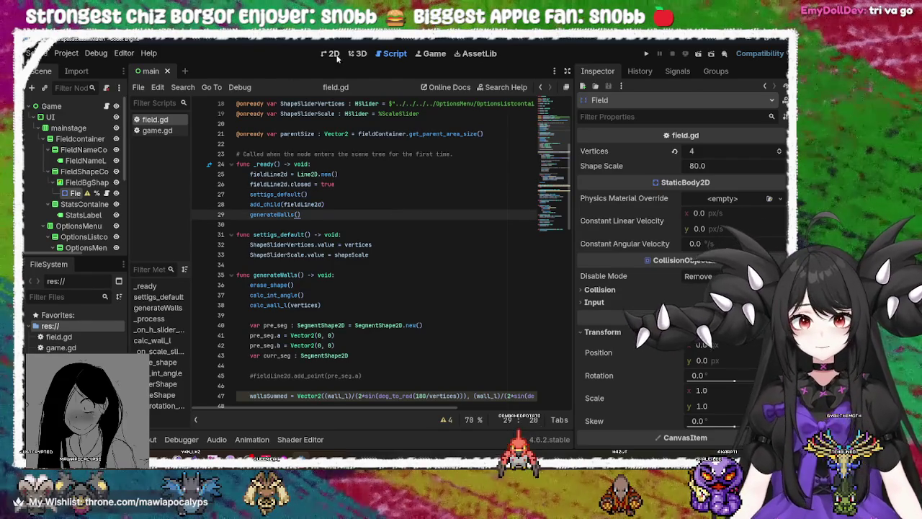
left_click(646, 54)
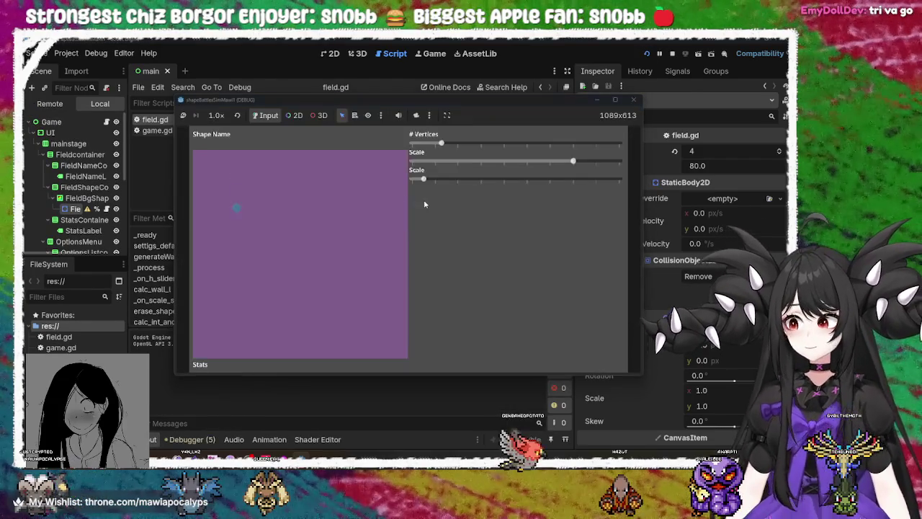
Step: Set the vertex slider to 7 for a heptagon and sweep both Scale sliders up and down
left_click_drag(440, 143, 530, 143)
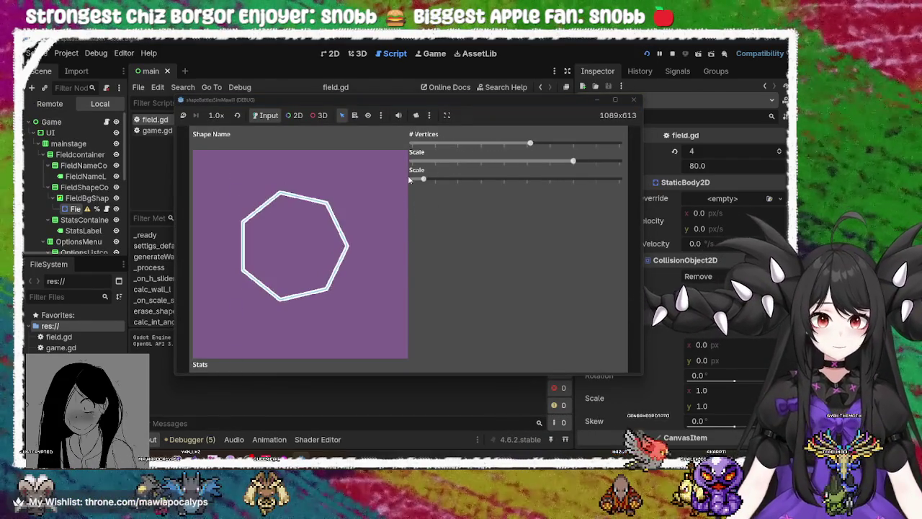
left_click_drag(426, 180, 468, 183)
mouse_move(572, 162)
left_mouse_down()
mouse_move(583, 161)
mouse_move(529, 162)
mouse_move(598, 164)
mouse_move(531, 161)
mouse_move(572, 161)
left_mouse_up()
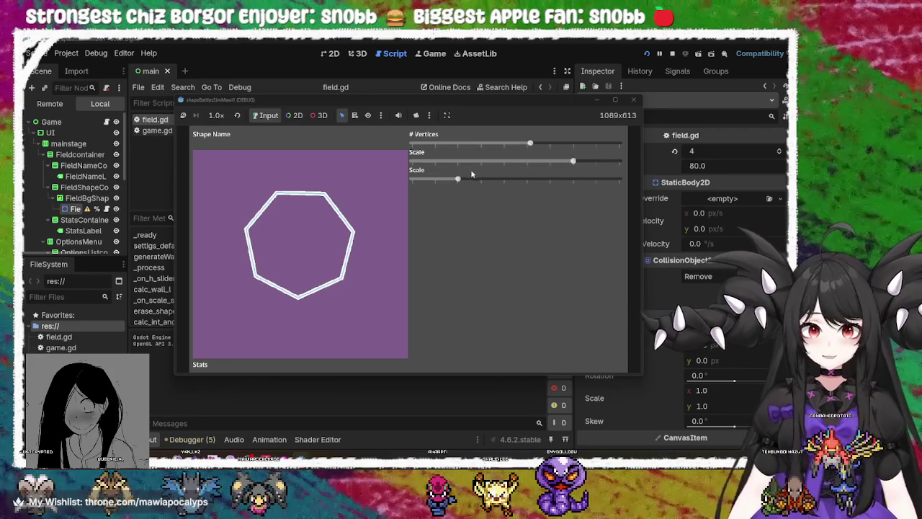
mouse_move(459, 180)
left_mouse_down()
mouse_move(563, 181)
mouse_move(411, 181)
left_mouse_up()
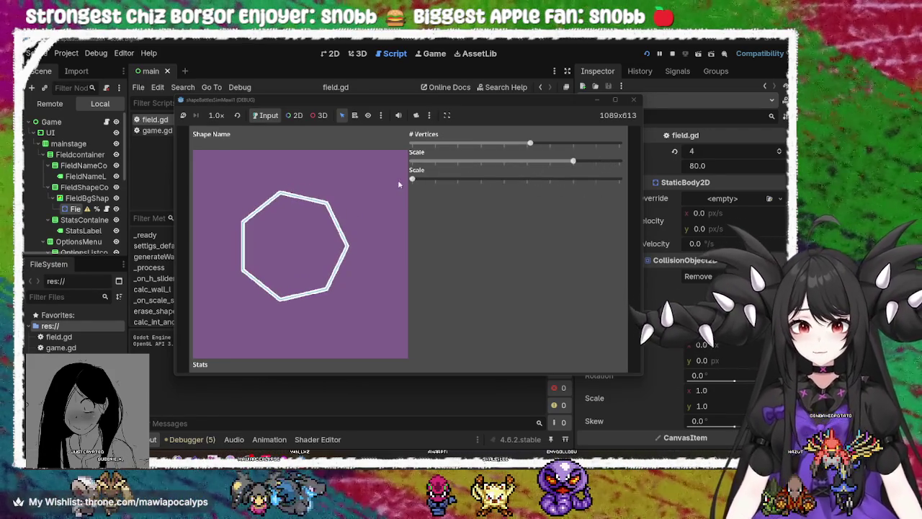
mouse_move(583, 165)
left_mouse_down()
mouse_move(441, 164)
mouse_move(536, 164)
left_mouse_up()
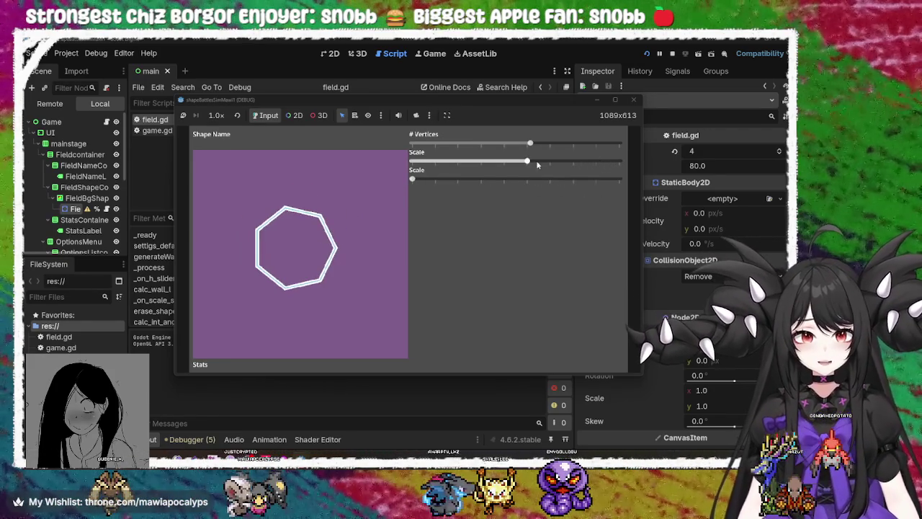
left_click_drag(415, 181, 550, 180)
Step: Stop the game and look through field.gd's settings_default, _ready and curr_seg sections
left_click(632, 100)
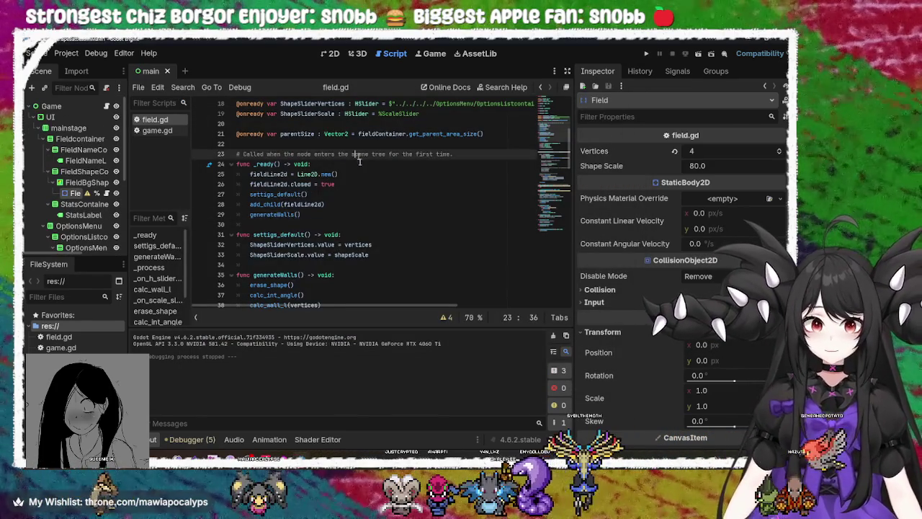
scroll(350, 215, "up", 5)
scroll(350, 216, "down", 7)
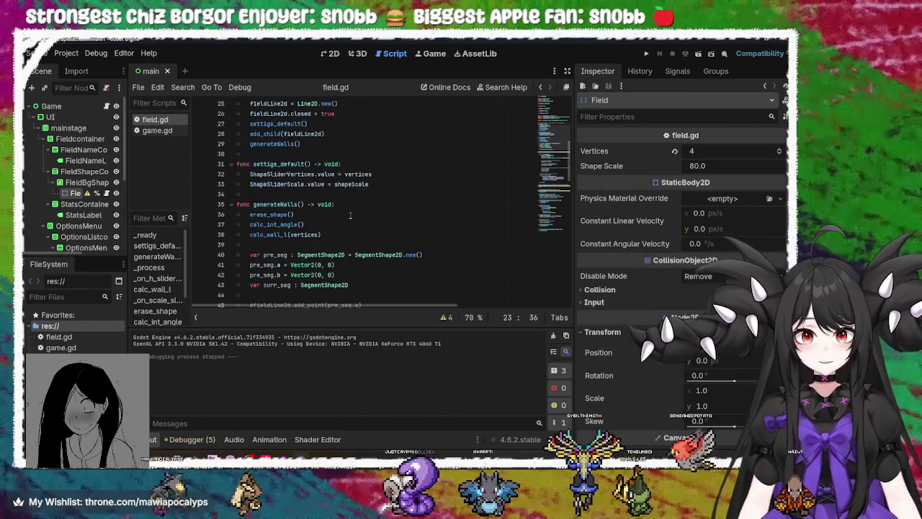
left_click(303, 173)
scroll(308, 168, "up", 4)
left_click(308, 230)
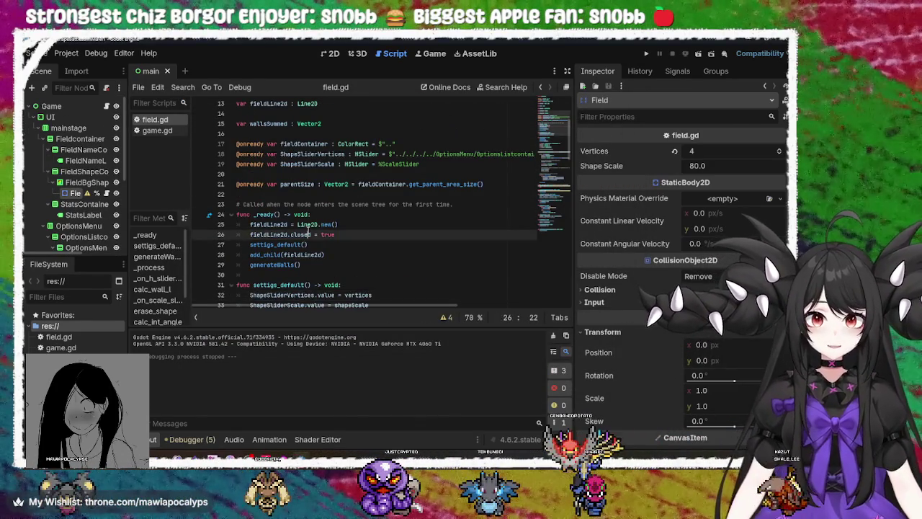
scroll(349, 273, "down", 6)
left_click(312, 214)
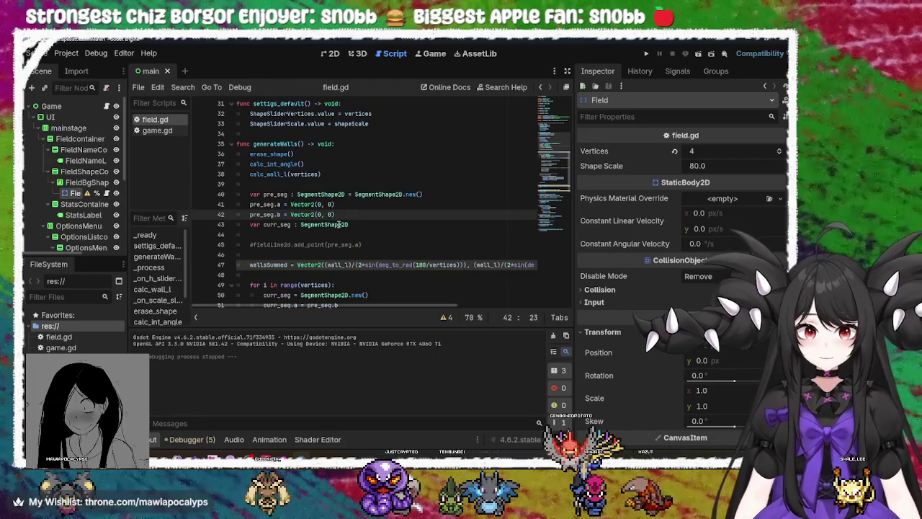
scroll(357, 260, "up", 4)
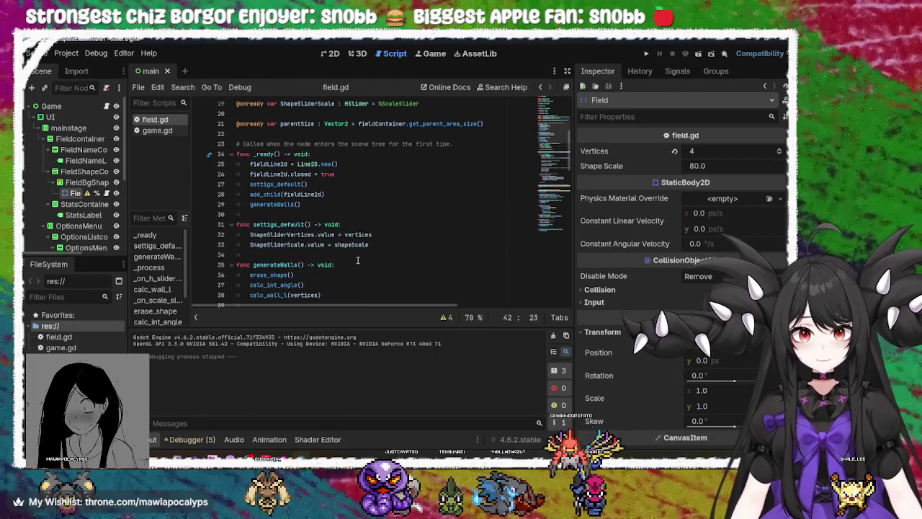
scroll(357, 260, "down", 9)
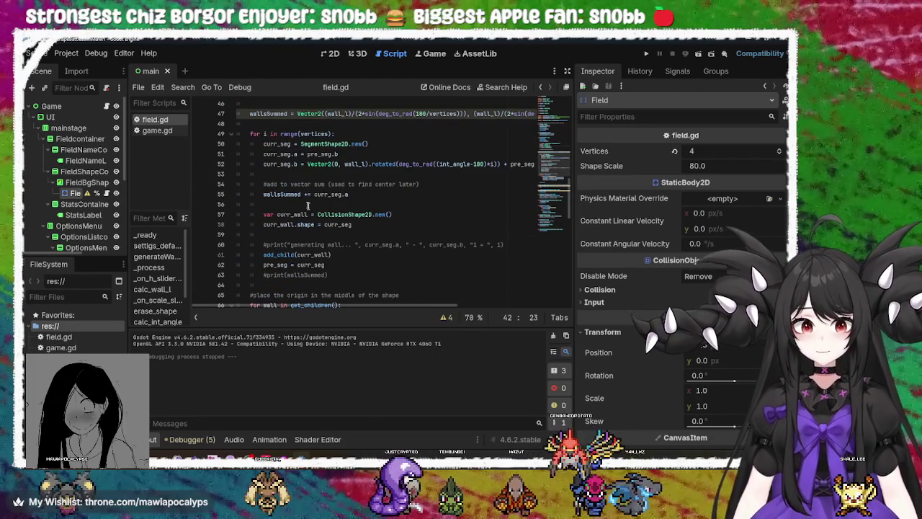
Step: Comment out line 55's wallsSummed accumulation with # and relaunch the game
double_click(282, 194)
scroll(342, 213, "up", 5)
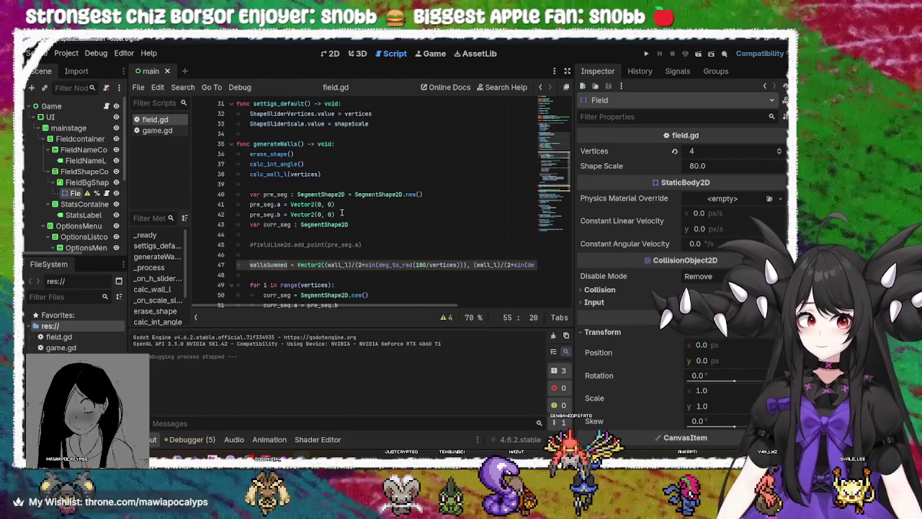
scroll(310, 256, "down", 5)
key("Left")
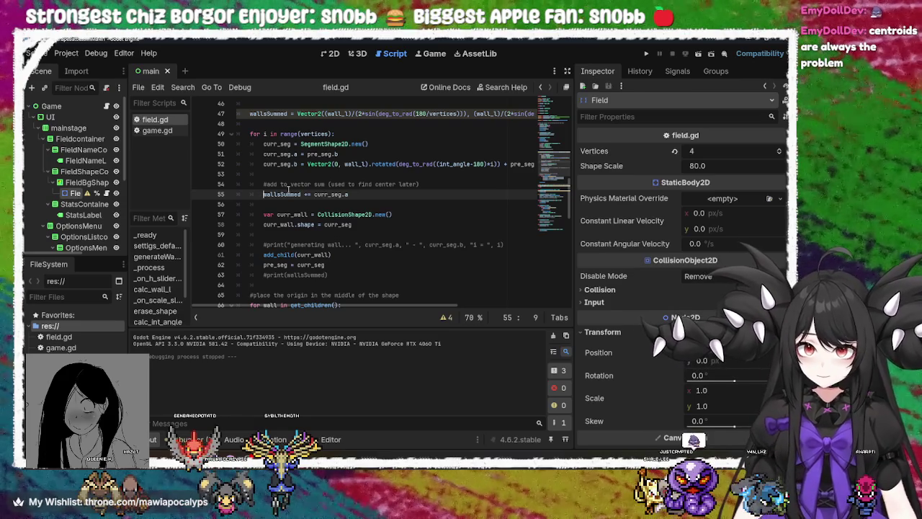
type("#")
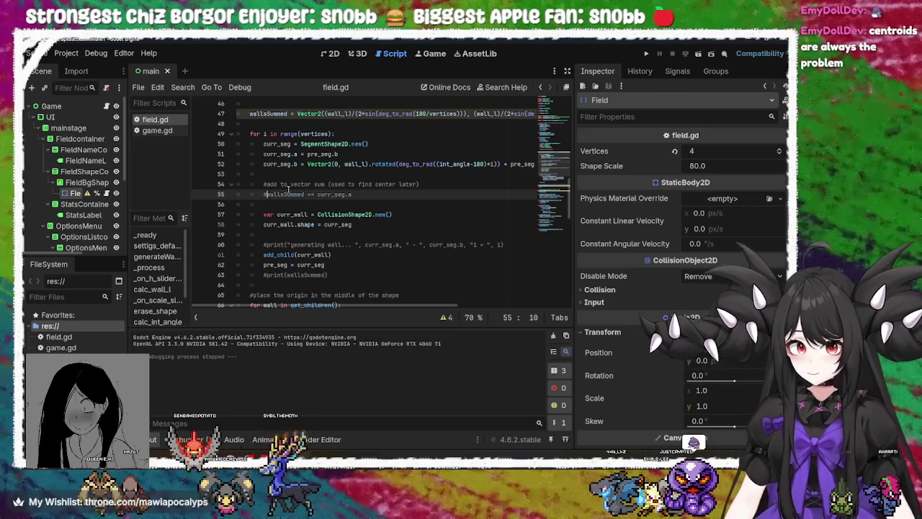
left_click(646, 54)
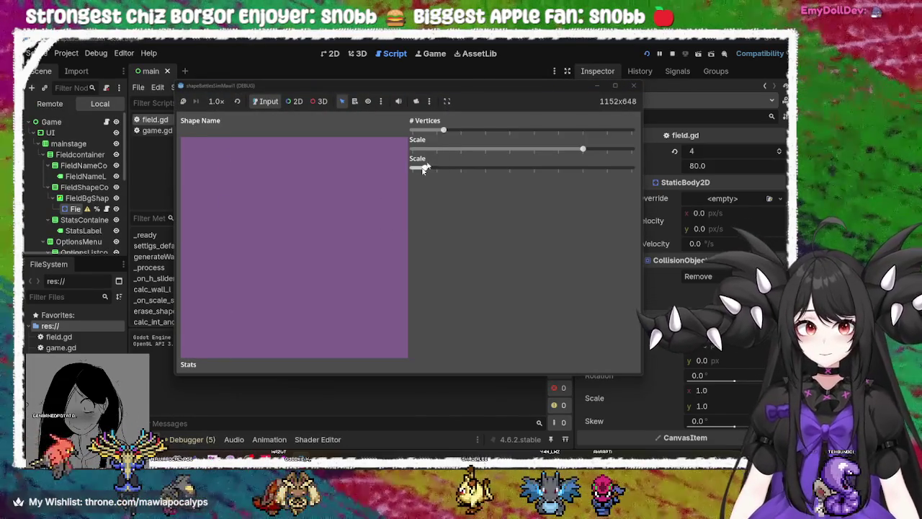
Step: Try hexagon, heptagon and pentagon vertex counts while varying the second Scale slider
left_click_drag(443, 130, 506, 130)
left_click_drag(427, 168, 583, 168)
mouse_move(506, 130)
left_mouse_down()
mouse_move(544, 132)
mouse_move(473, 130)
mouse_move(634, 130)
mouse_move(450, 132)
left_mouse_up()
left_click_drag(582, 175, 386, 160)
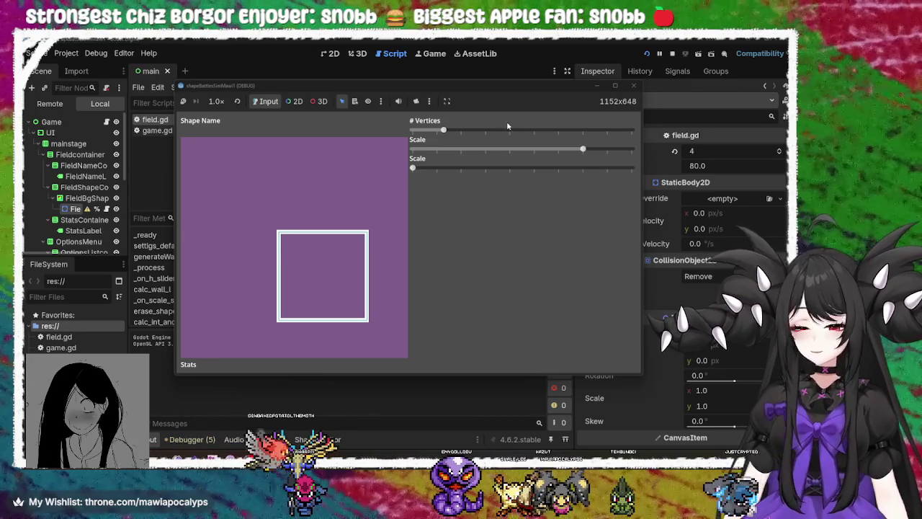
mouse_move(443, 130)
left_mouse_down()
mouse_move(569, 131)
mouse_move(411, 131)
mouse_move(506, 130)
mouse_move(474, 131)
left_mouse_up()
mouse_move(413, 168)
left_mouse_down()
mouse_move(548, 170)
mouse_move(425, 176)
mouse_move(619, 191)
mouse_move(413, 180)
left_mouse_up()
Step: Stop the game, go back to the wallsSummed formula on line 47, and run the game again
left_click(634, 85)
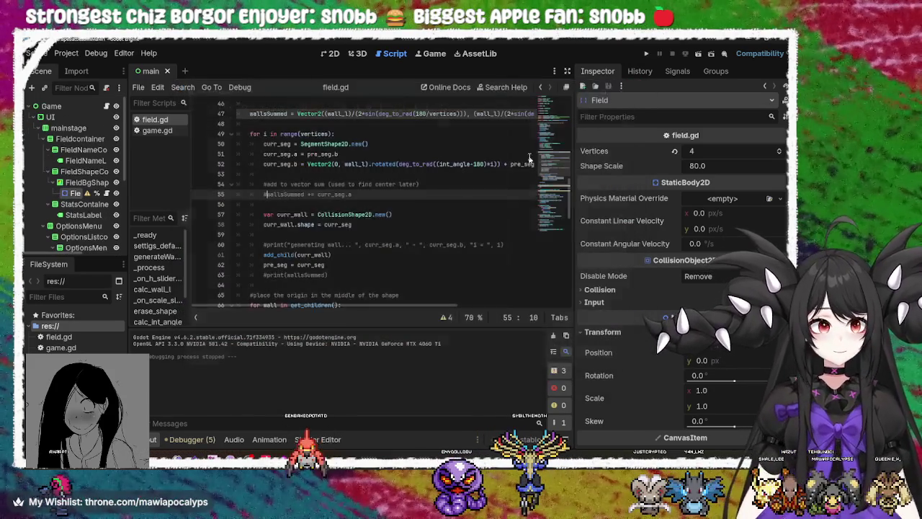
left_click(355, 206)
left_click(358, 225)
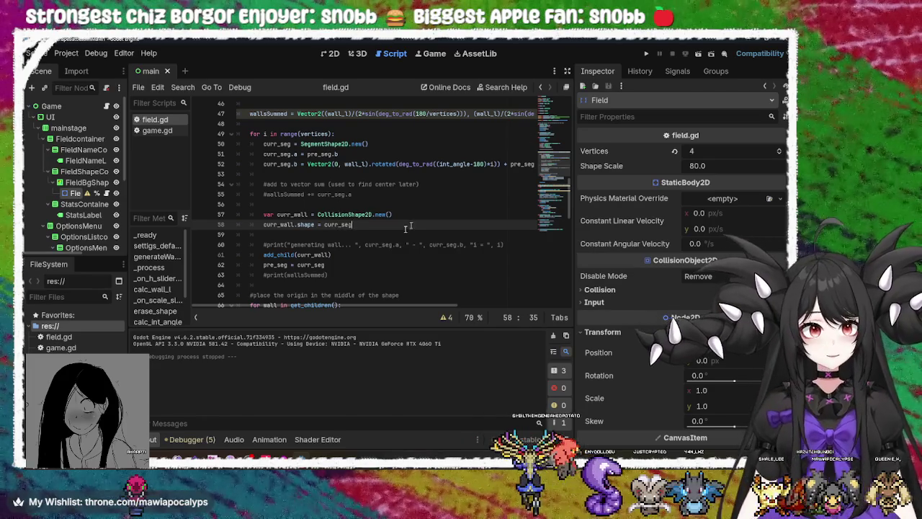
scroll(324, 216, "up", 4)
left_click(360, 234)
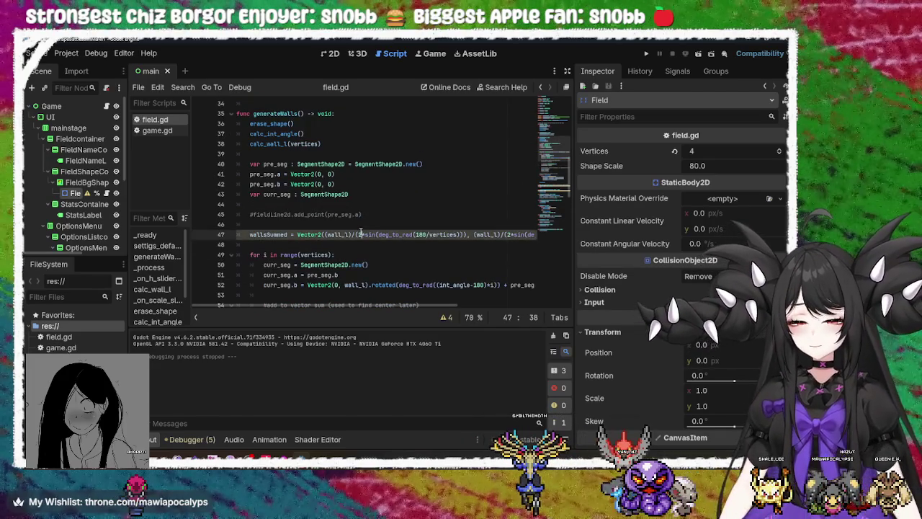
mouse_move(379, 307)
left_mouse_down()
mouse_move(504, 315)
mouse_move(304, 291)
left_mouse_up()
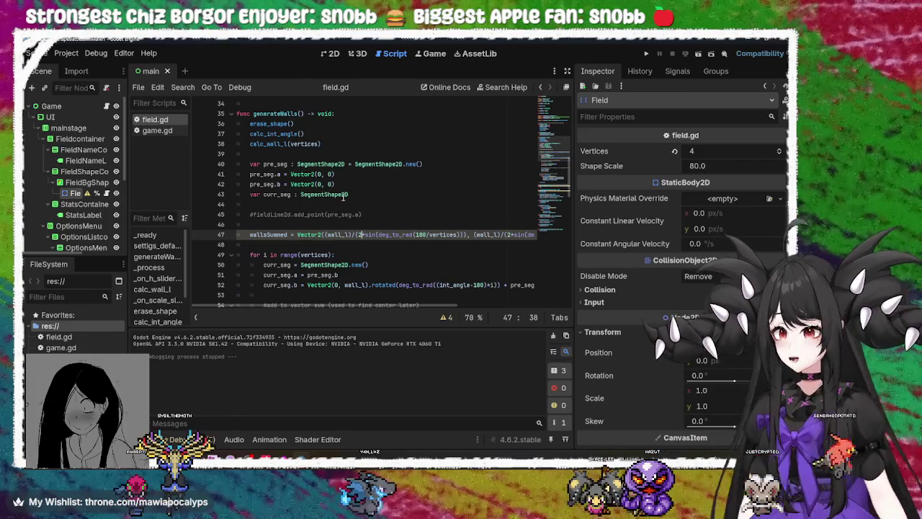
left_click(646, 54)
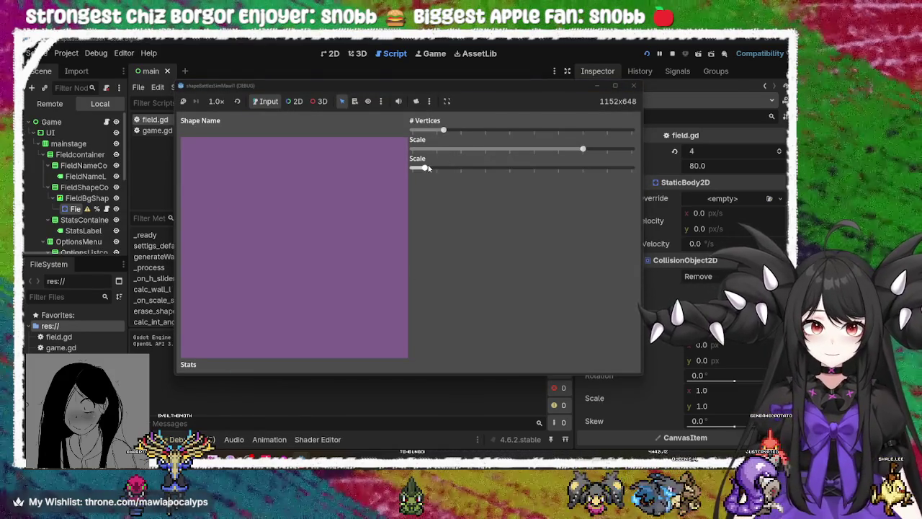
Step: Test hexagon, octagon and triangle shapes at various scales, then minimize the game window
mouse_move(445, 130)
left_mouse_down()
mouse_move(600, 131)
mouse_move(507, 130)
left_mouse_up()
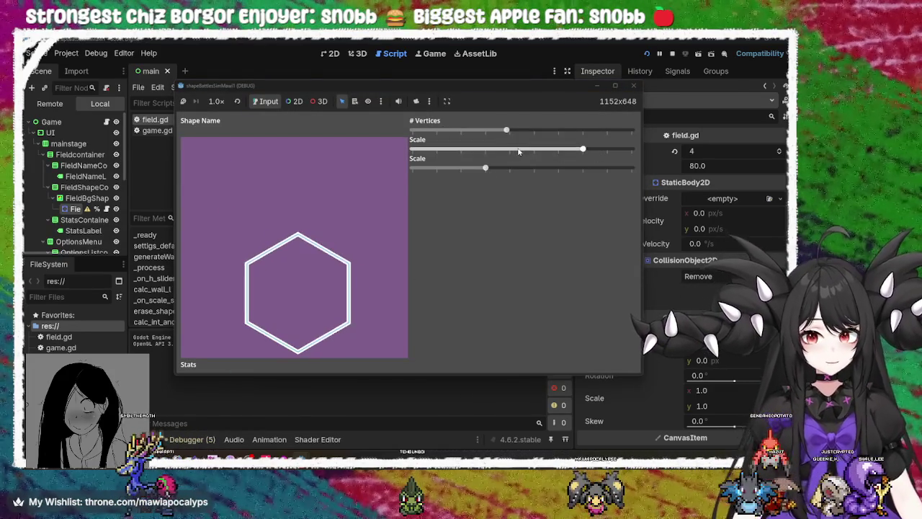
left_click_drag(482, 166, 369, 175)
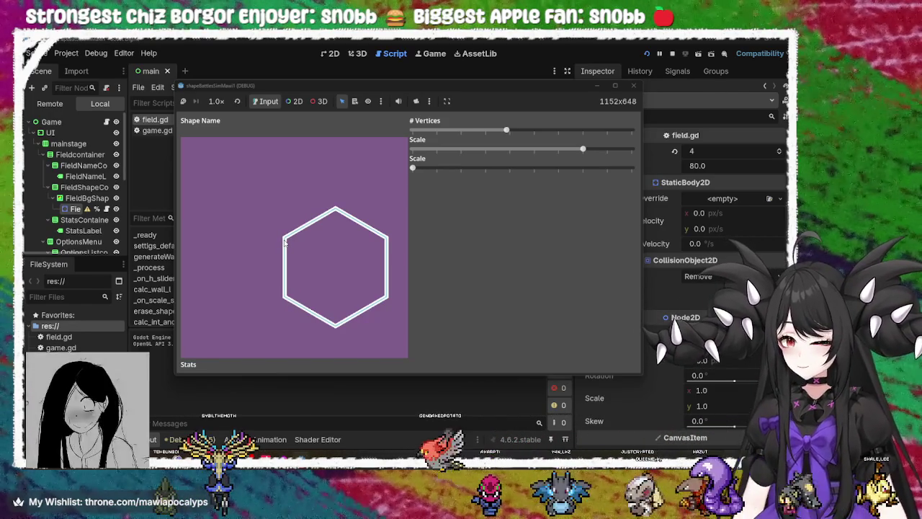
mouse_move(421, 171)
left_mouse_down()
mouse_move(449, 170)
mouse_move(398, 171)
mouse_move(448, 169)
left_mouse_up()
mouse_move(507, 131)
left_mouse_down()
mouse_move(412, 130)
mouse_move(569, 130)
mouse_move(412, 151)
mouse_move(464, 169)
mouse_move(413, 169)
mouse_move(476, 169)
mouse_move(412, 170)
mouse_move(596, 169)
mouse_move(558, 170)
left_mouse_up()
mouse_move(553, 205)
left_mouse_down()
mouse_move(416, 181)
mouse_move(568, 184)
mouse_move(379, 180)
mouse_move(618, 180)
mouse_move(409, 171)
mouse_move(609, 180)
mouse_move(412, 179)
left_mouse_up()
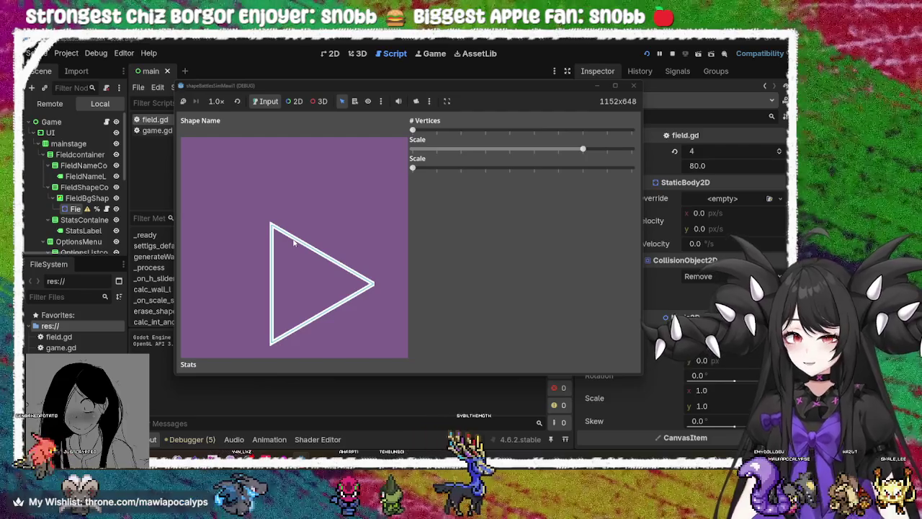
mouse_move(413, 168)
left_mouse_down()
mouse_move(617, 188)
mouse_move(410, 184)
mouse_move(481, 173)
mouse_move(399, 178)
left_mouse_up()
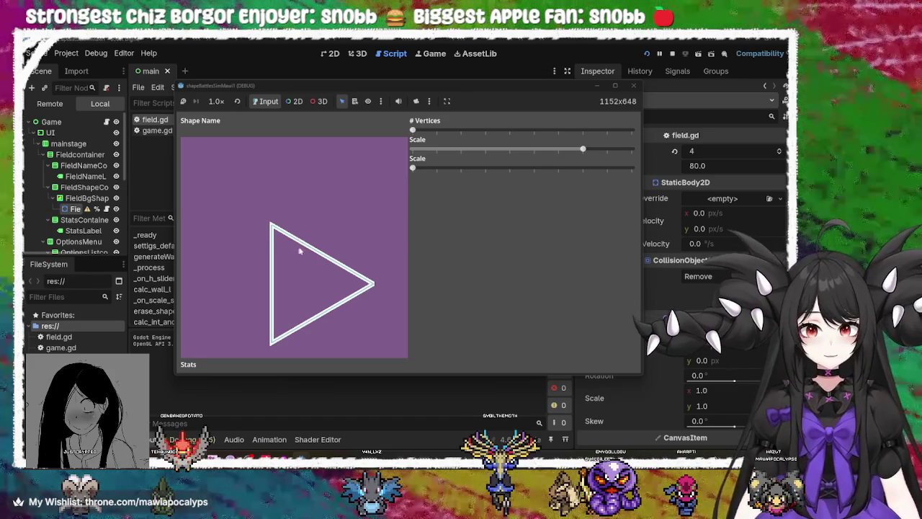
mouse_move(412, 168)
left_mouse_down()
mouse_move(455, 175)
mouse_move(407, 175)
mouse_move(464, 177)
mouse_move(396, 173)
left_mouse_up()
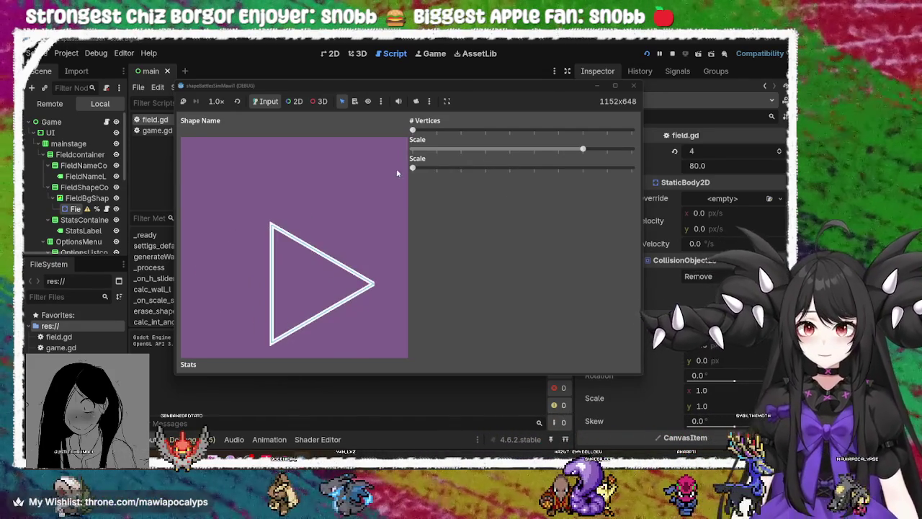
left_click(598, 86)
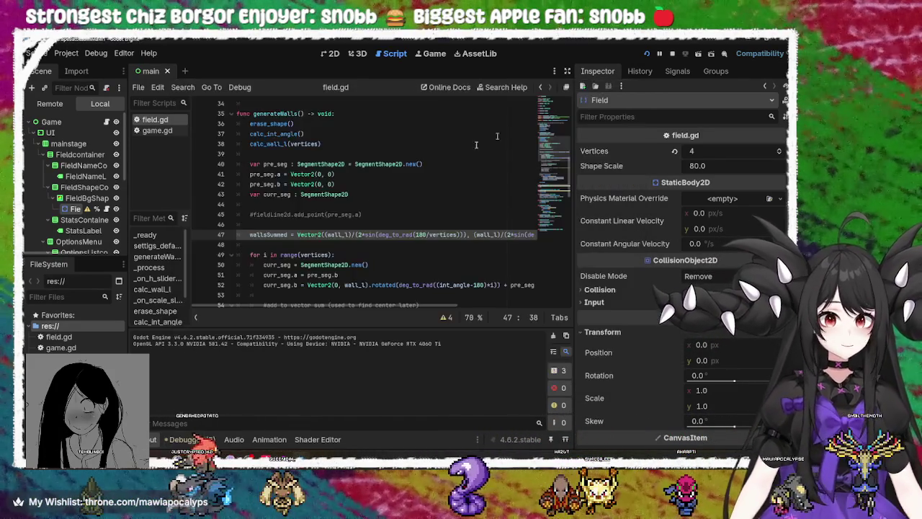
Step: Look over the wallsSummed assignment on line 47 and the surrounding lines of field.gd
left_click(273, 244)
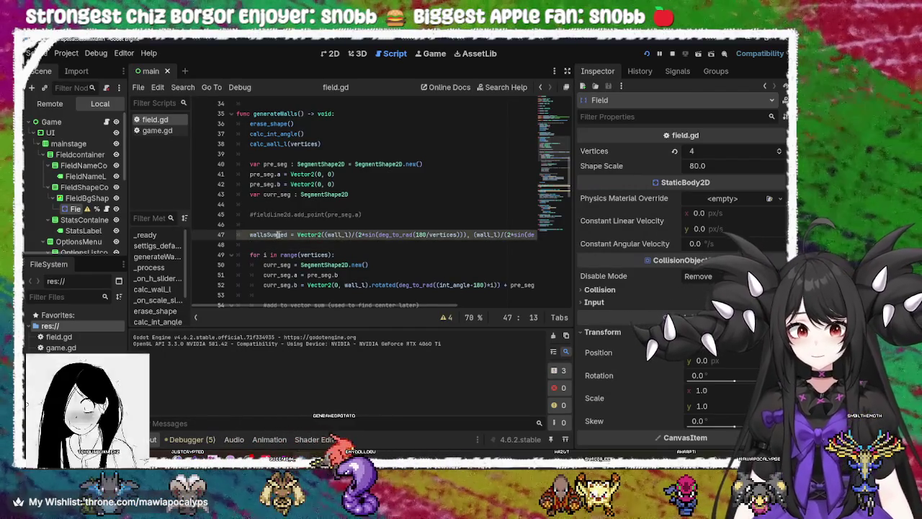
double_click(273, 234)
scroll(288, 236, "down", 2)
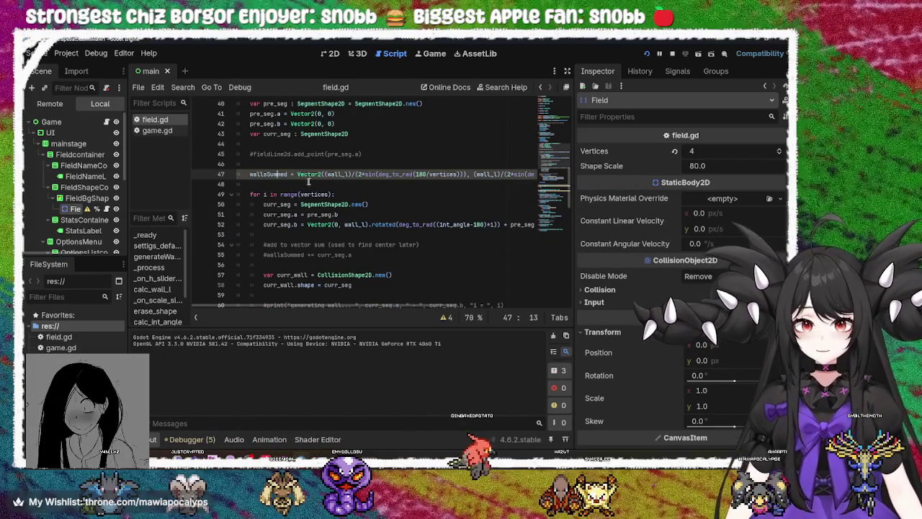
scroll(302, 231, "up", 5)
scroll(323, 188, "up", 3)
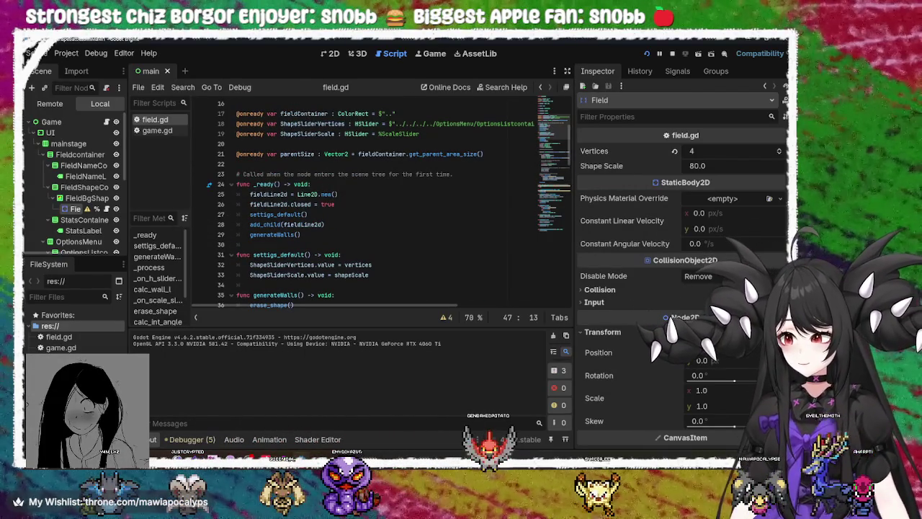
left_click(396, 250)
scroll(403, 246, "down", 7)
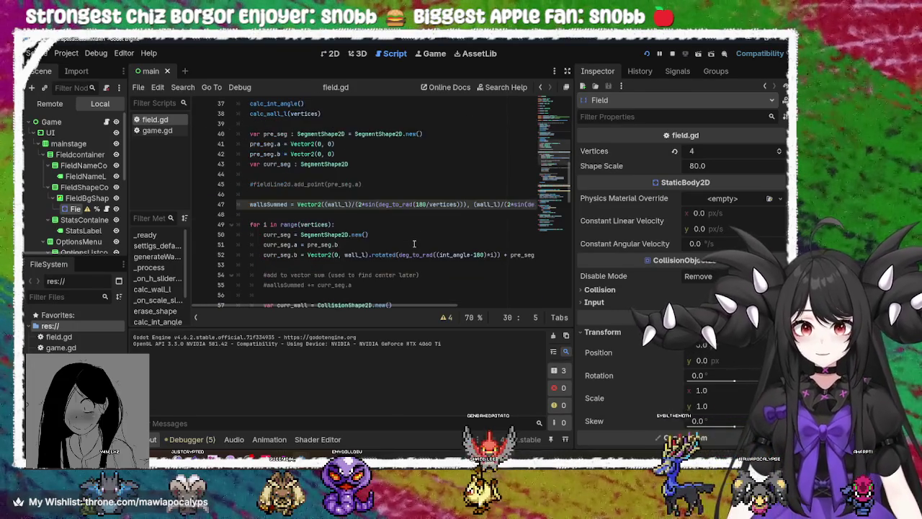
left_click(289, 204)
scroll(274, 180, "down", 2)
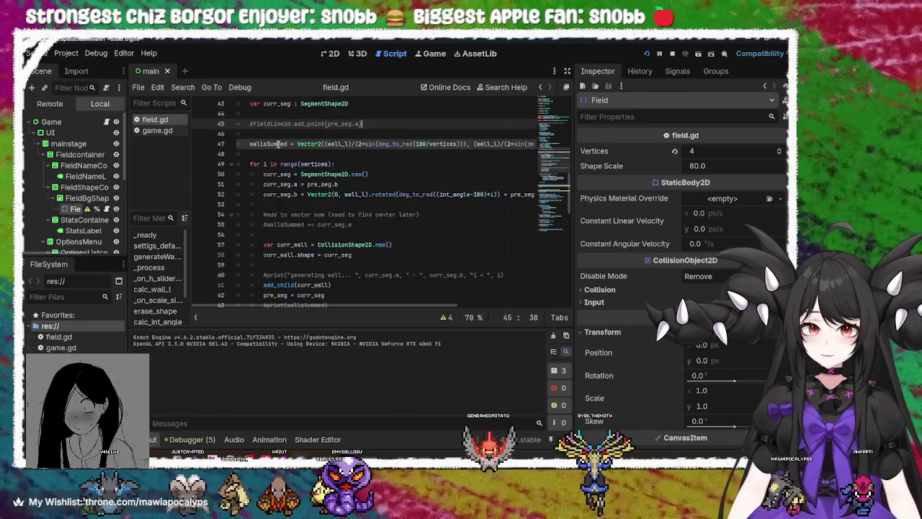
scroll(311, 183, "up", 2)
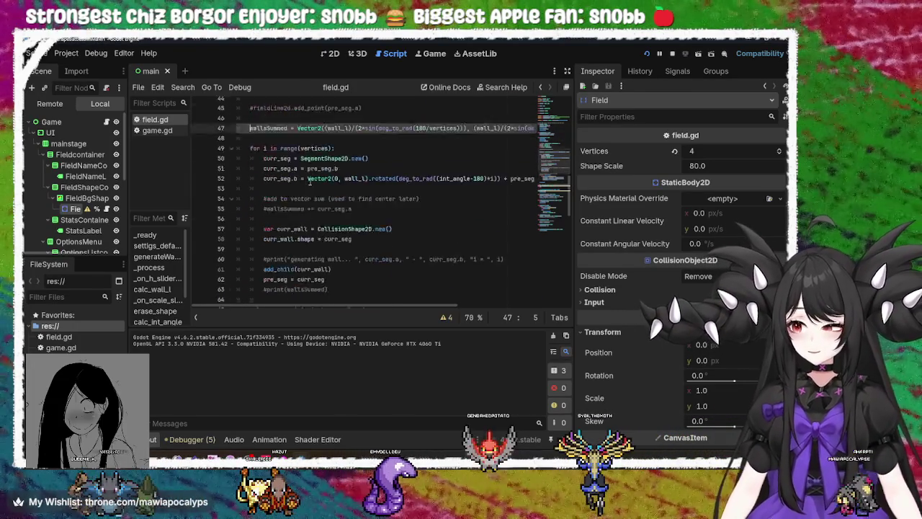
scroll(317, 208, "down", 2)
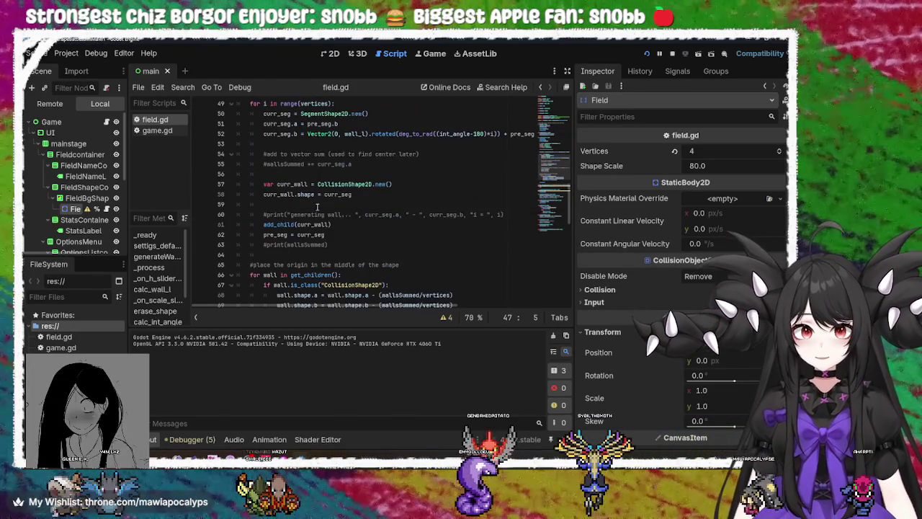
left_click(344, 240)
left_click(364, 224)
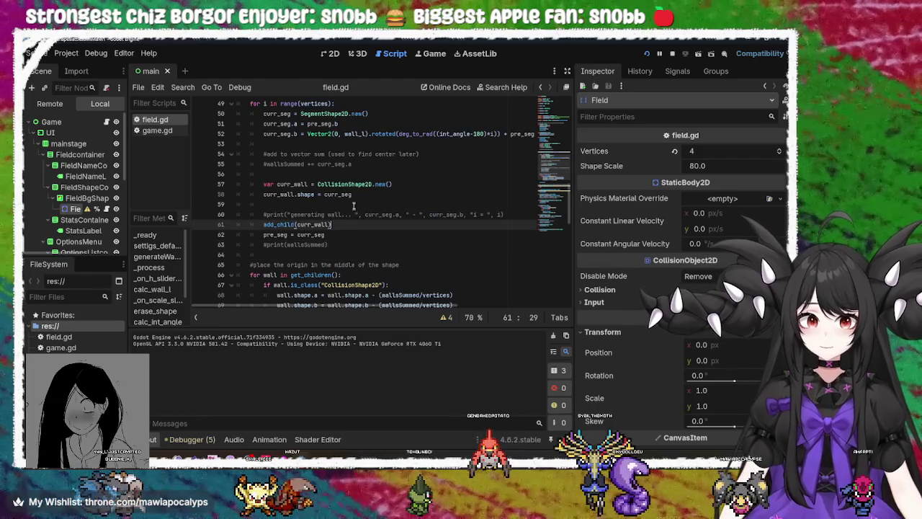
scroll(314, 189, "up", 2)
double_click(280, 145)
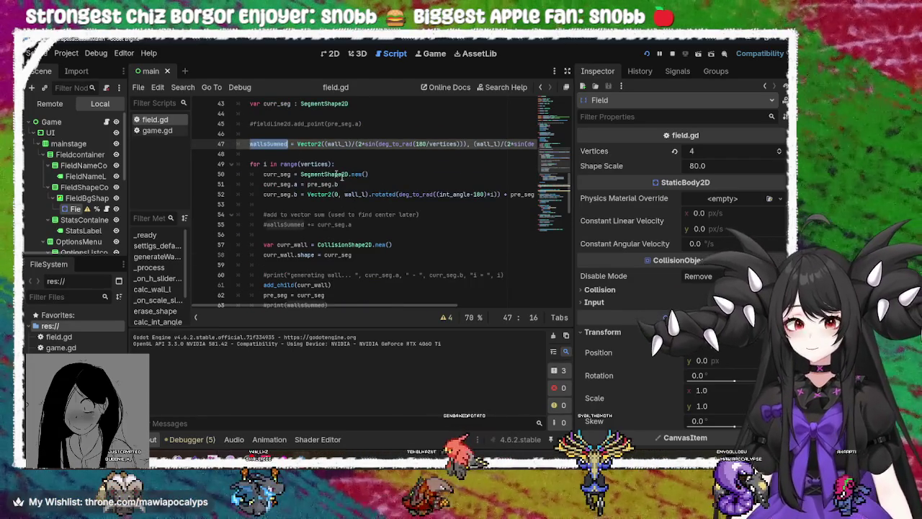
scroll(317, 216, "up", 2)
left_click(364, 234)
mouse_move(303, 305)
left_mouse_down()
mouse_move(510, 307)
mouse_move(299, 304)
left_mouse_up()
left_click(275, 204)
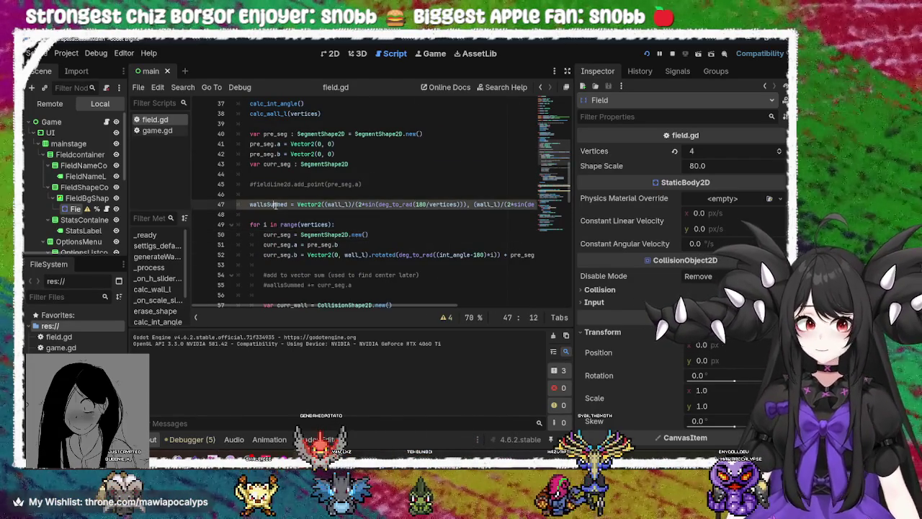
Step: List the INTEGER_DIVISION warnings, inspect line 47's sin formula, and open a blank line above it
left_click(445, 317)
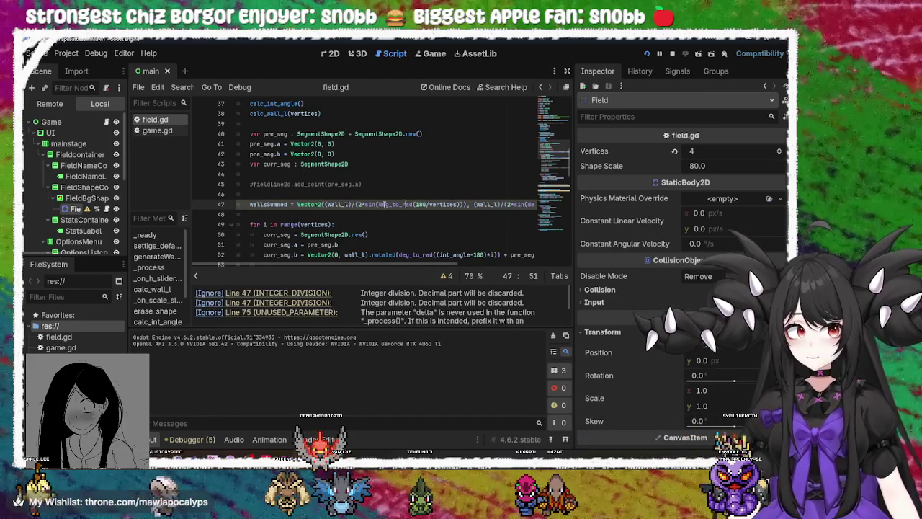
mouse_move(401, 206)
left_mouse_down()
mouse_move(474, 204)
mouse_move(309, 205)
mouse_move(381, 205)
mouse_move(362, 204)
left_mouse_up()
left_click_drag(274, 265, 248, 266)
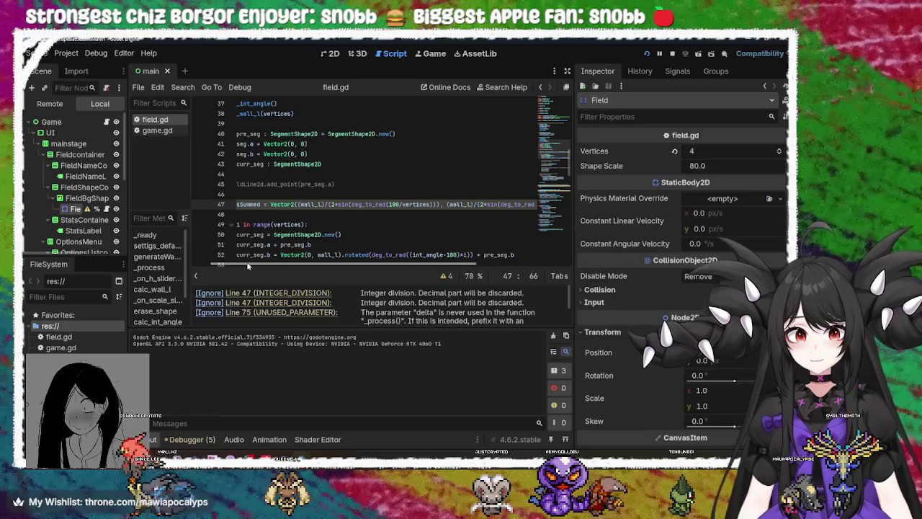
mouse_move(248, 266)
left_mouse_down()
mouse_move(389, 265)
mouse_move(257, 264)
left_mouse_up()
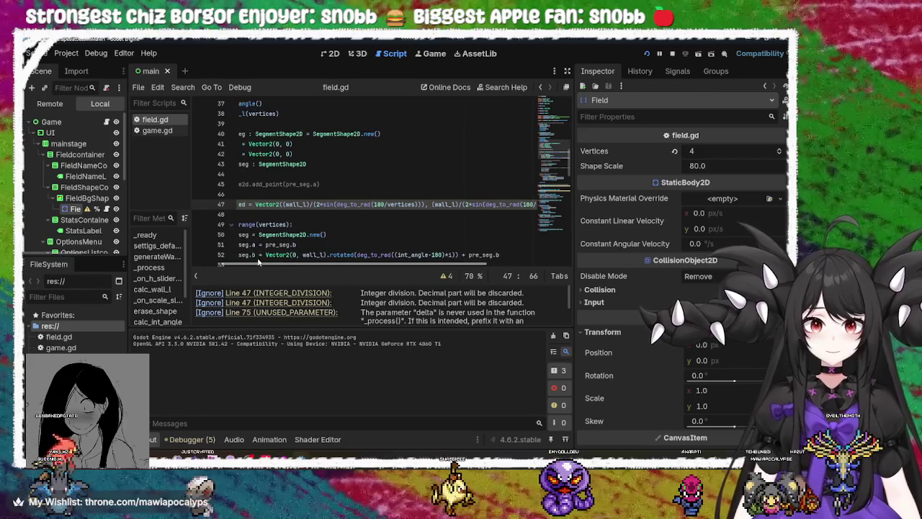
left_click(318, 204)
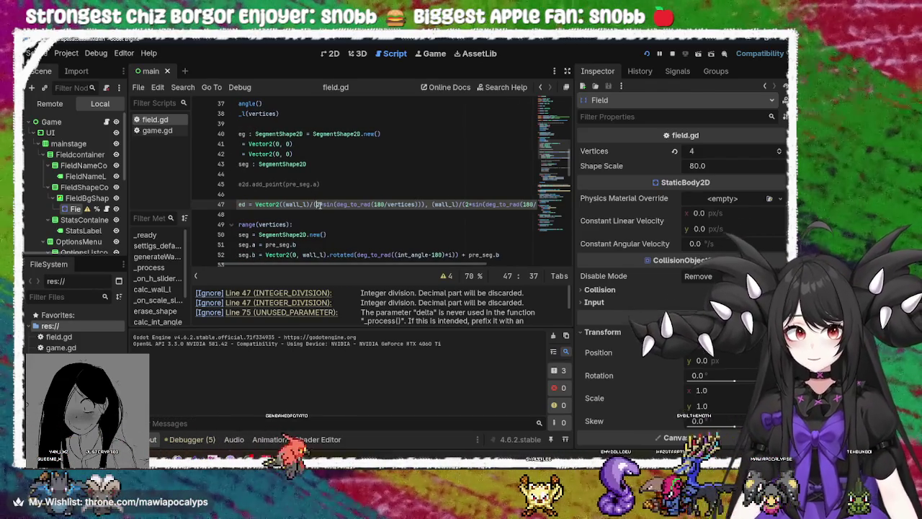
double_click(296, 204)
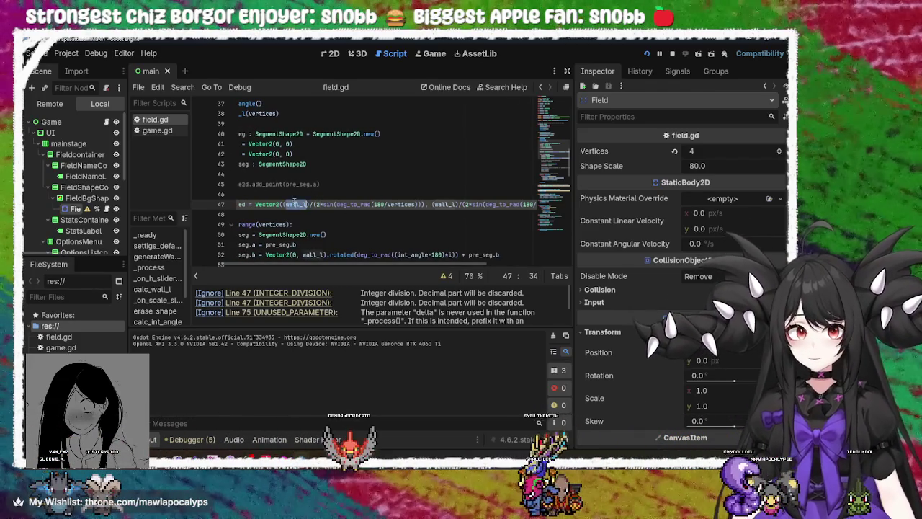
scroll(296, 264, "left", 3)
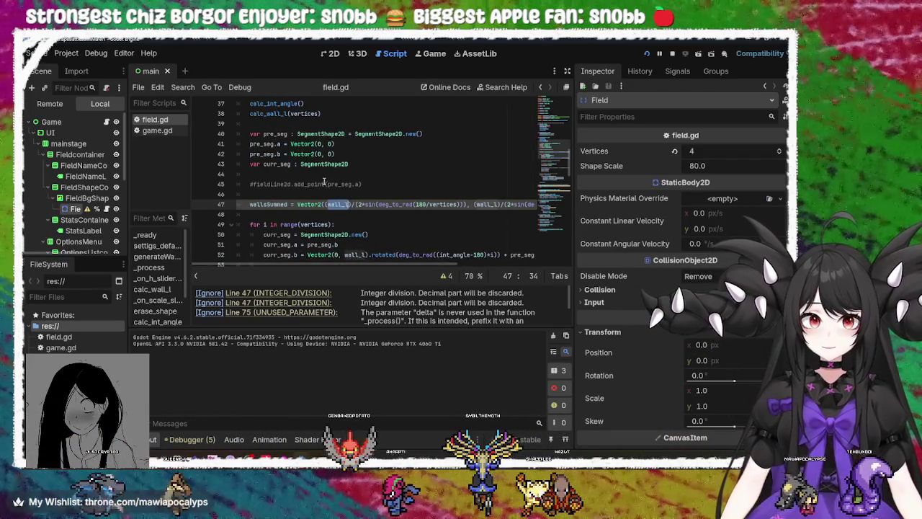
scroll(326, 181, "up", 5)
scroll(326, 181, "up", 7)
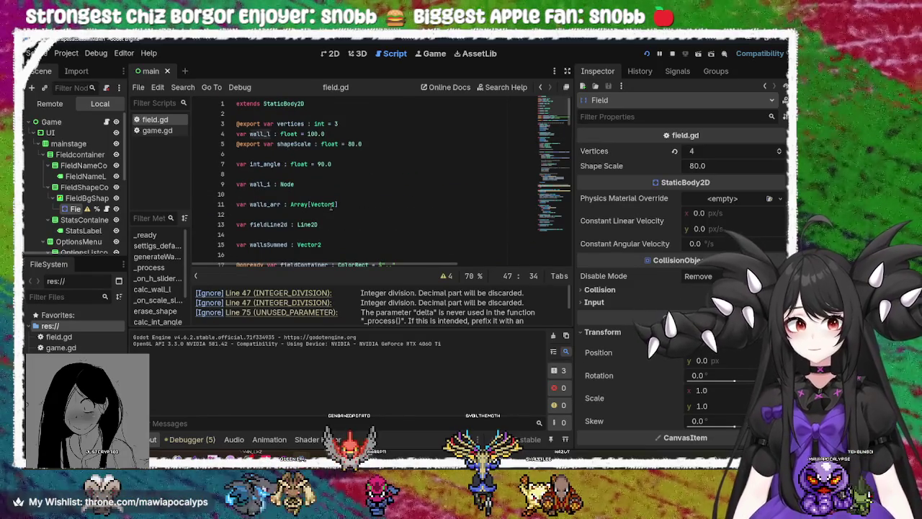
scroll(331, 207, "down", 14)
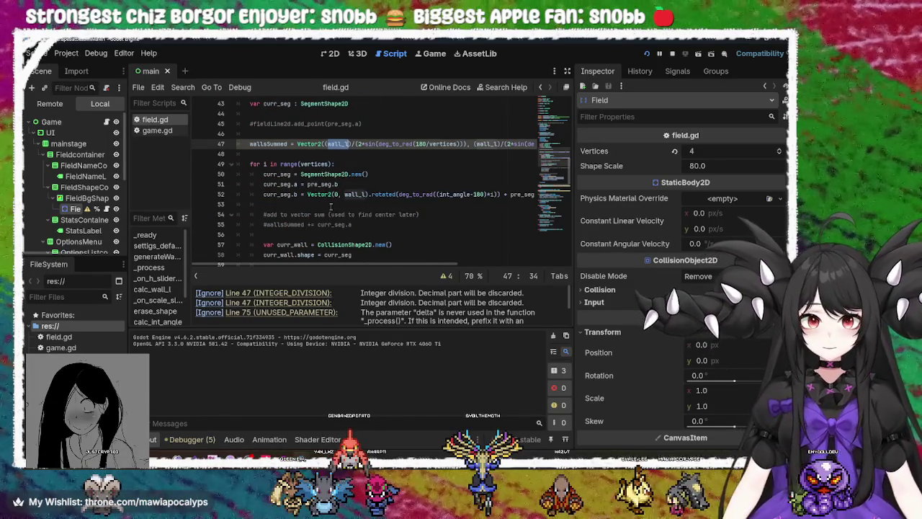
left_click(357, 144)
scroll(455, 164, "up", 1)
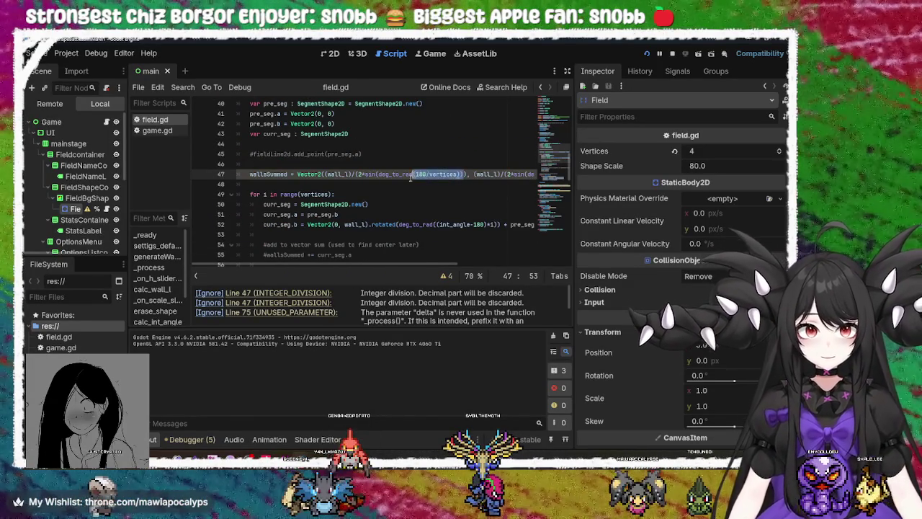
left_click(374, 173)
mouse_move(382, 264)
left_mouse_down()
mouse_move(468, 263)
mouse_move(382, 264)
left_mouse_up()
key("Home")
key("Return")
key("Up")
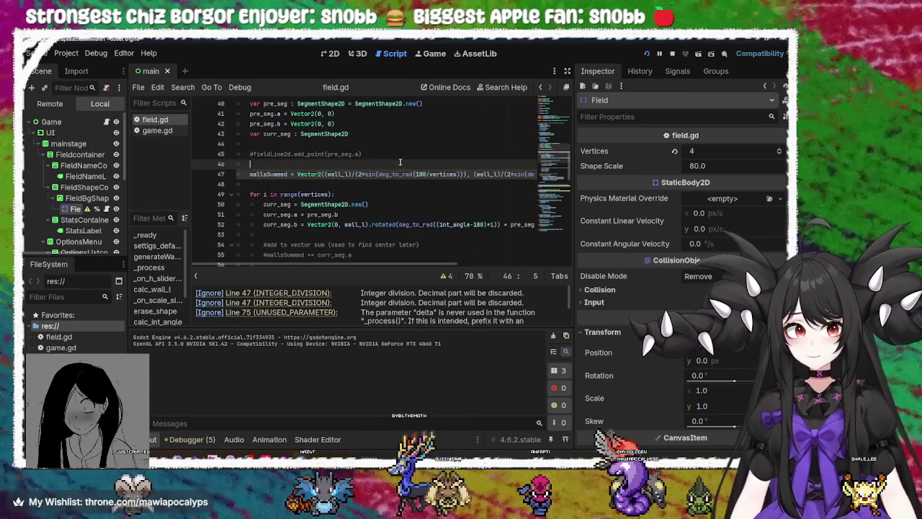
Step: Declare shapeCentroid on the new line 47, moving the circumradius expression there from line 48
type("var shapeCentroid")
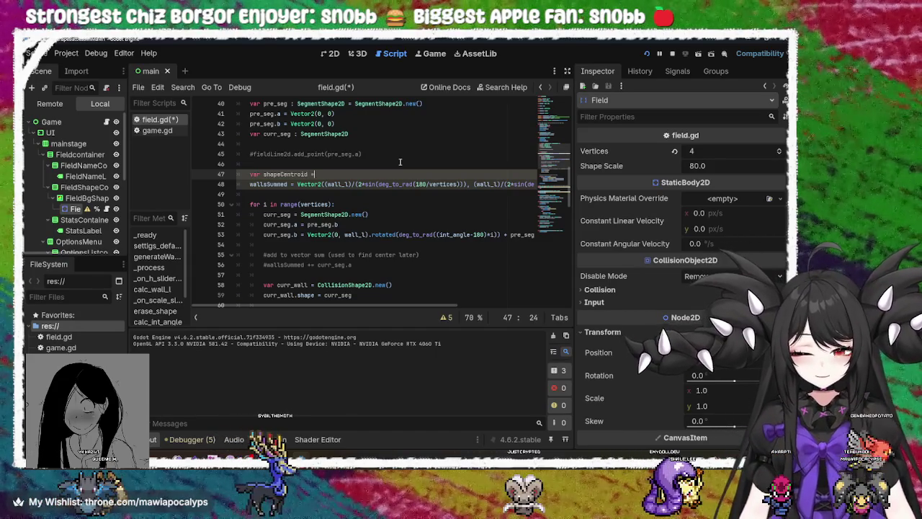
type("=")
left_click(400, 161)
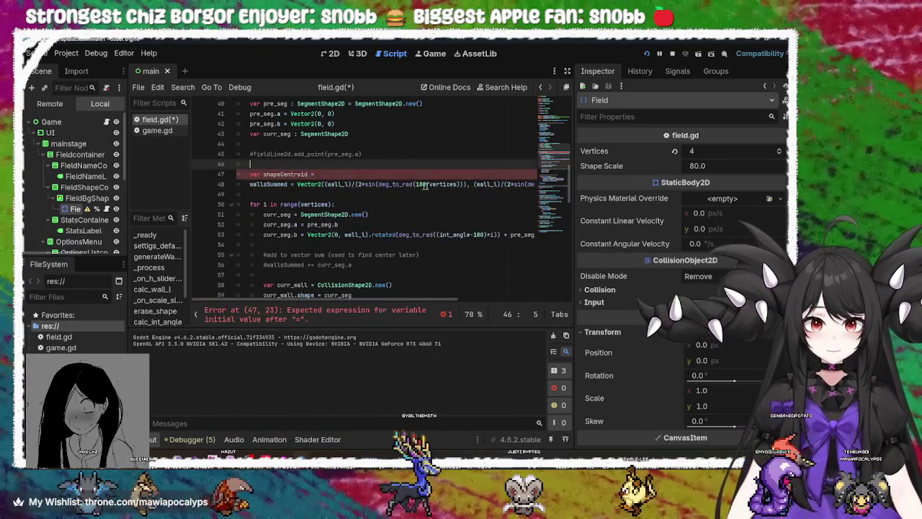
left_click(464, 184)
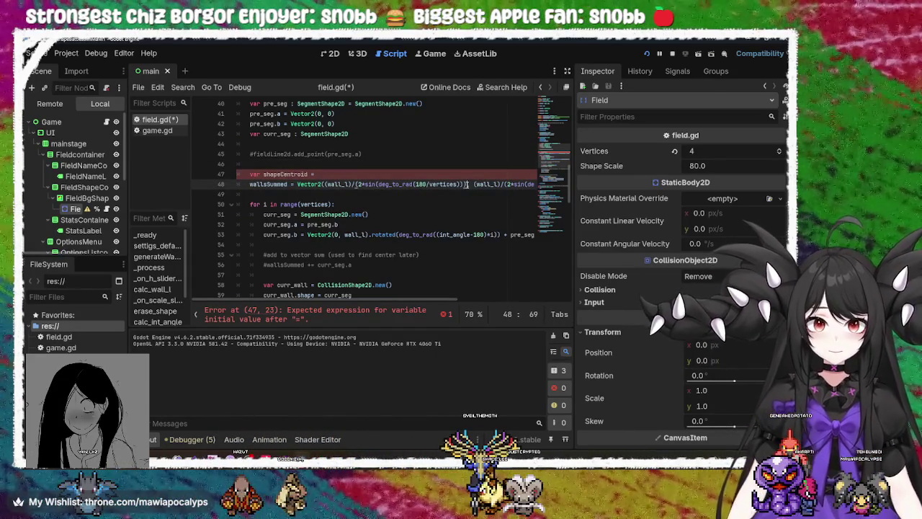
left_click_drag(464, 184, 325, 186)
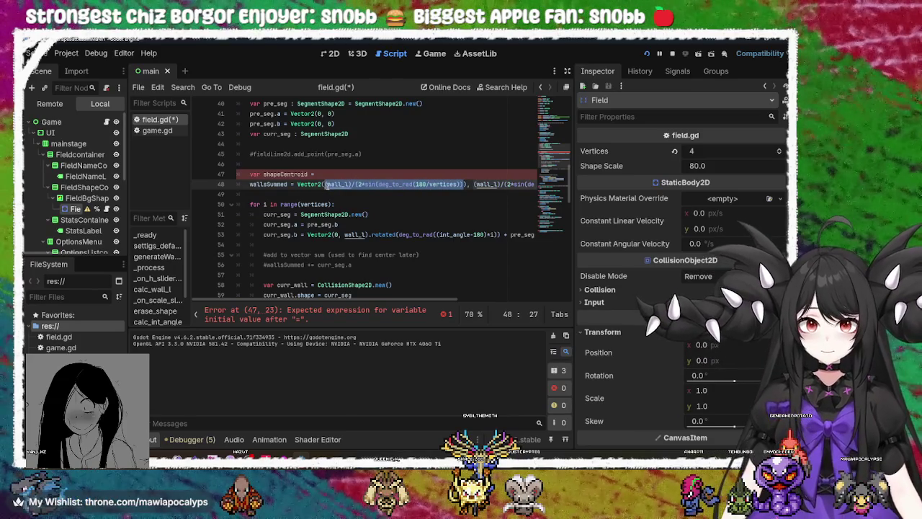
key("ctrl+x")
left_click(394, 174)
key("ctrl+v")
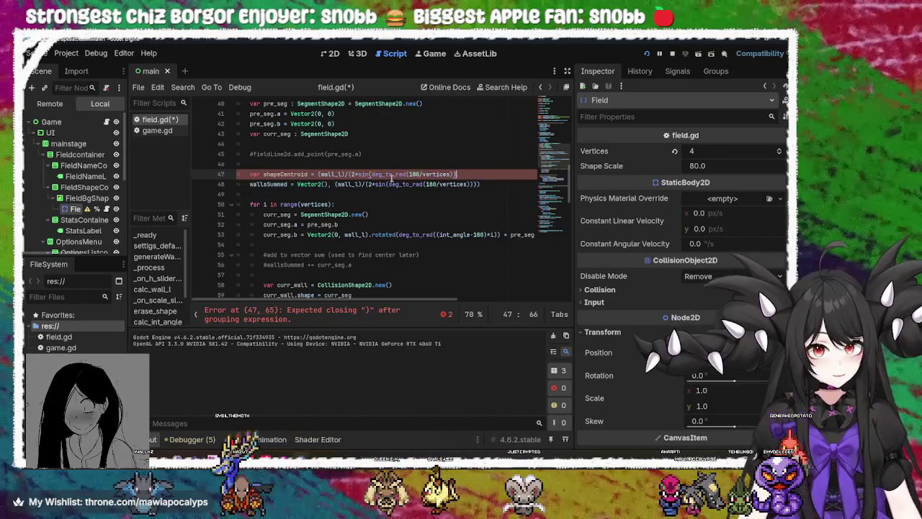
Step: Add the missing closing ) at the end of the shapeCentroid line
left_click(298, 174)
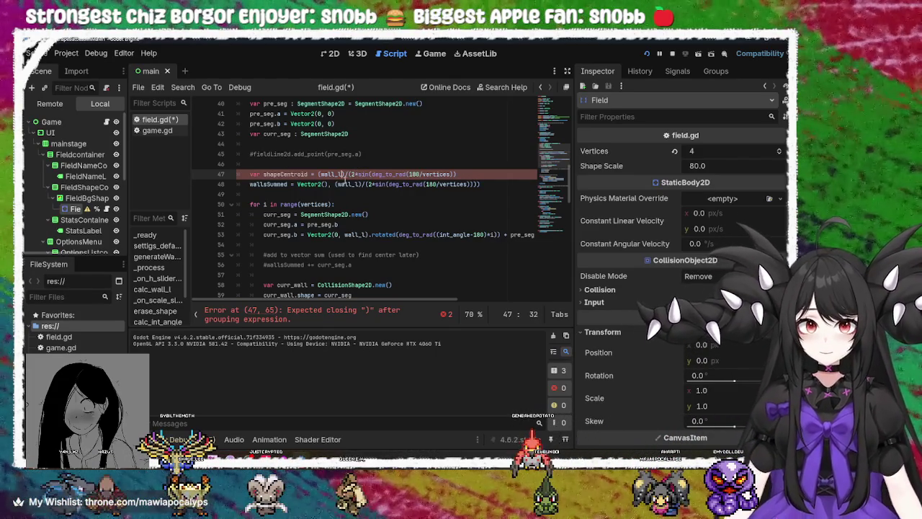
left_click(325, 184)
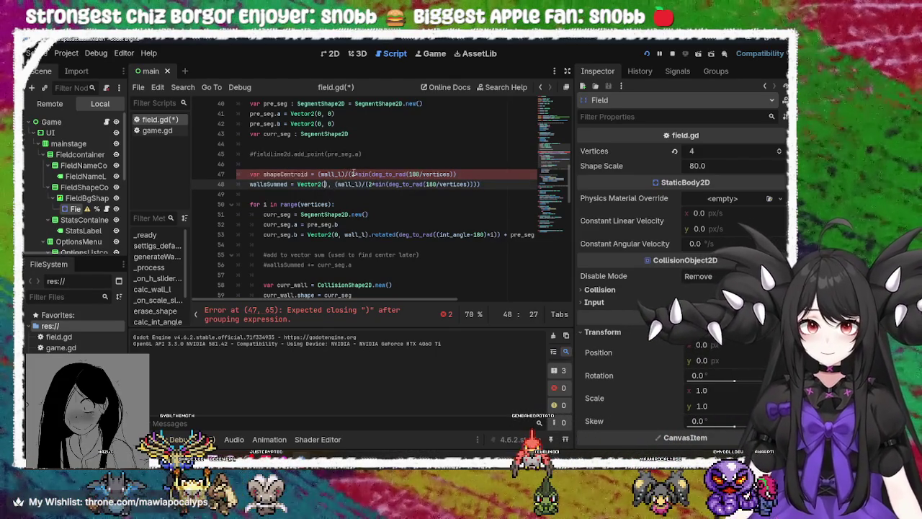
left_click(461, 174)
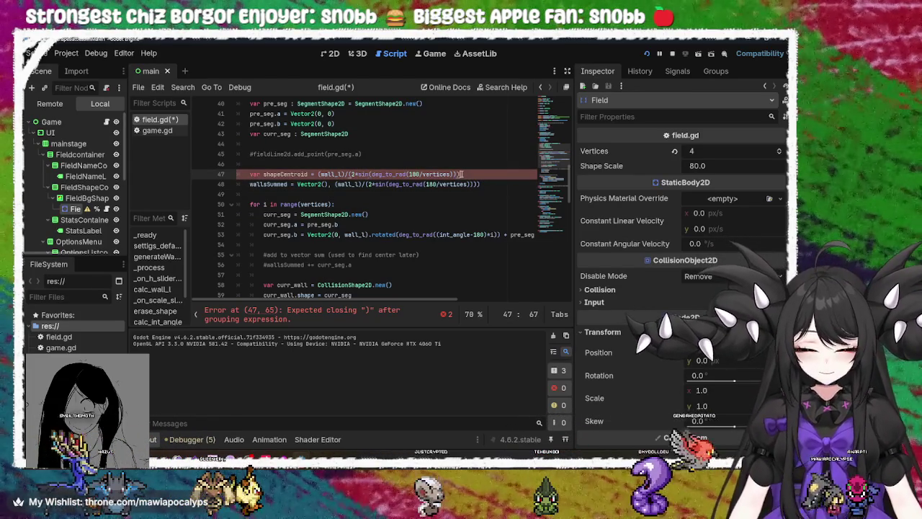
type(")")
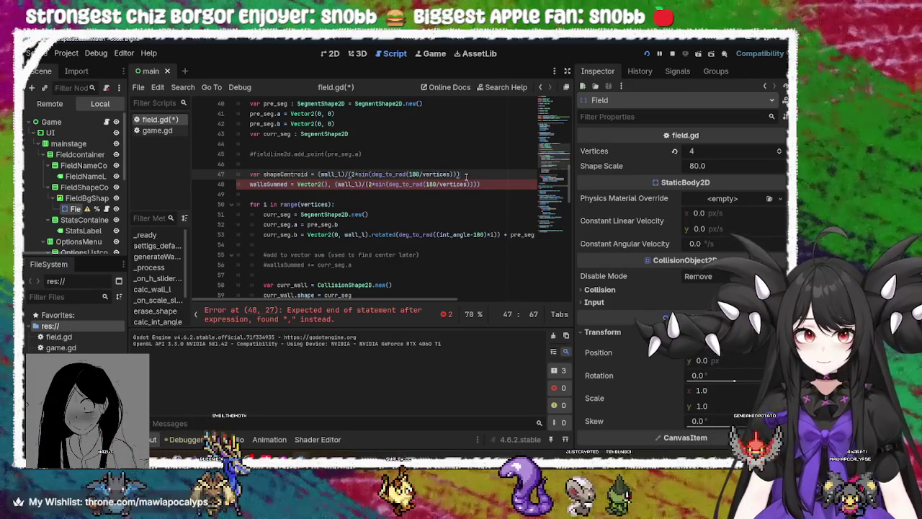
Step: Make line 48 set wallsSummed to Vector2(shapeCentroid, shapeCentroid) and save field.gd
left_click(325, 186)
double_click(306, 175)
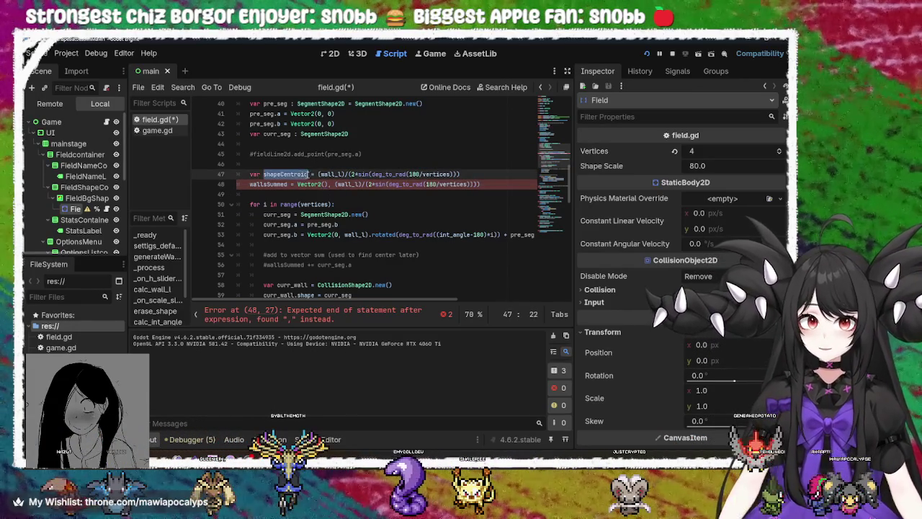
key("ctrl+c")
left_click(324, 185)
key("ctrl+v")
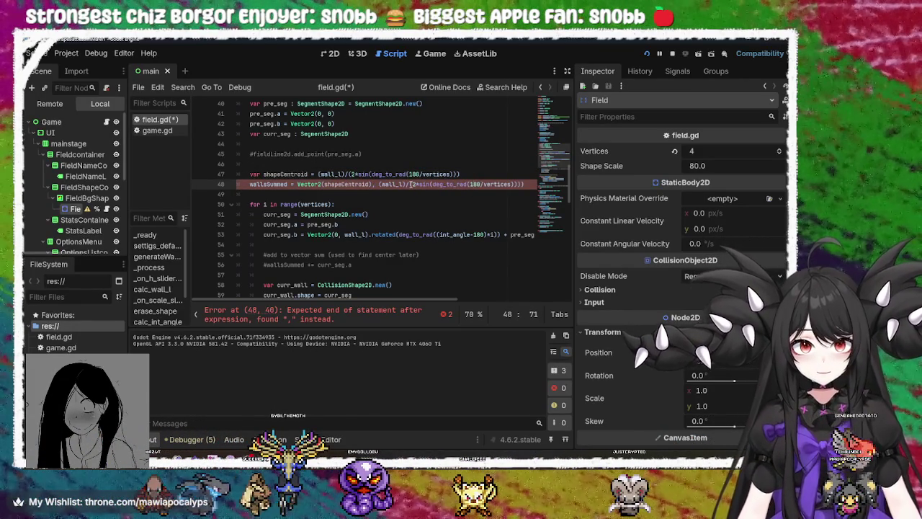
double_click(310, 174)
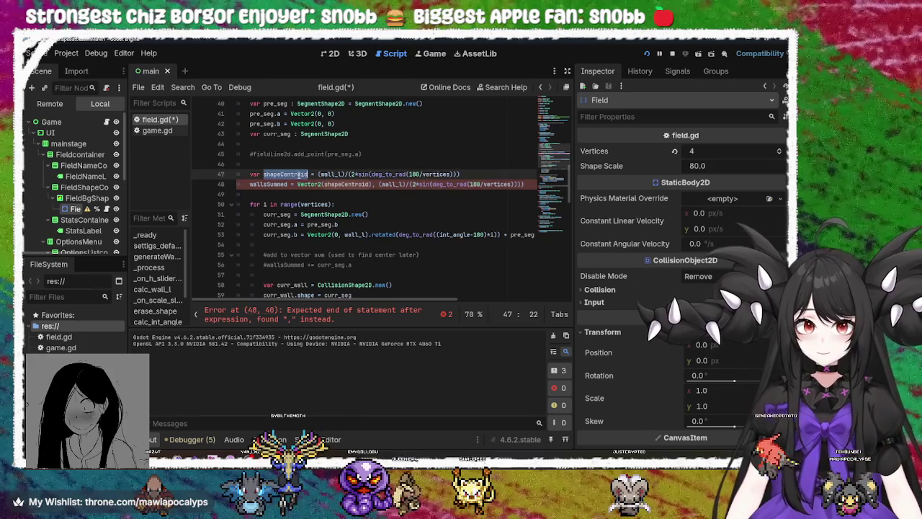
left_click_drag(520, 184, 381, 184)
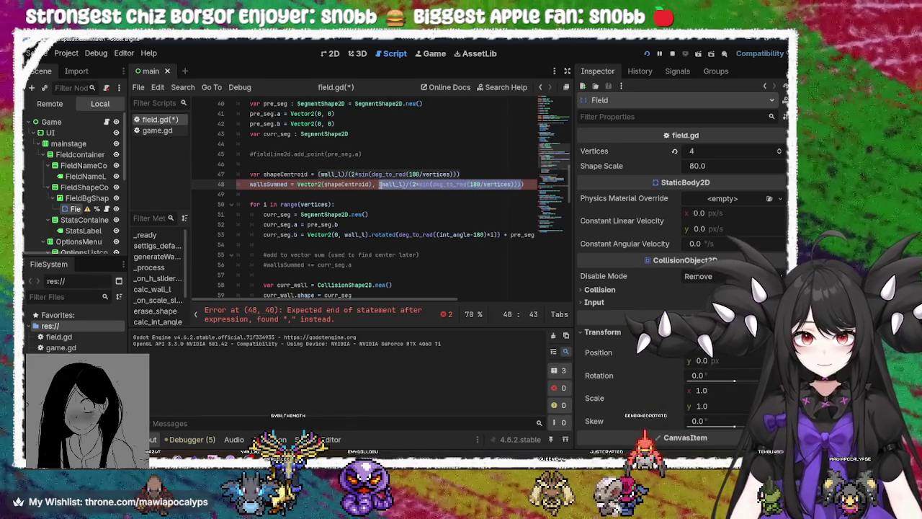
key("ctrl+v")
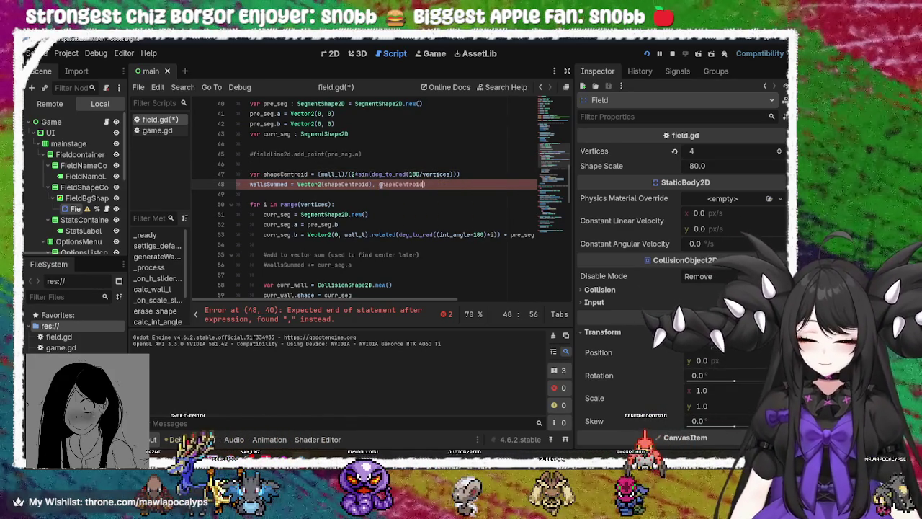
left_click(391, 177)
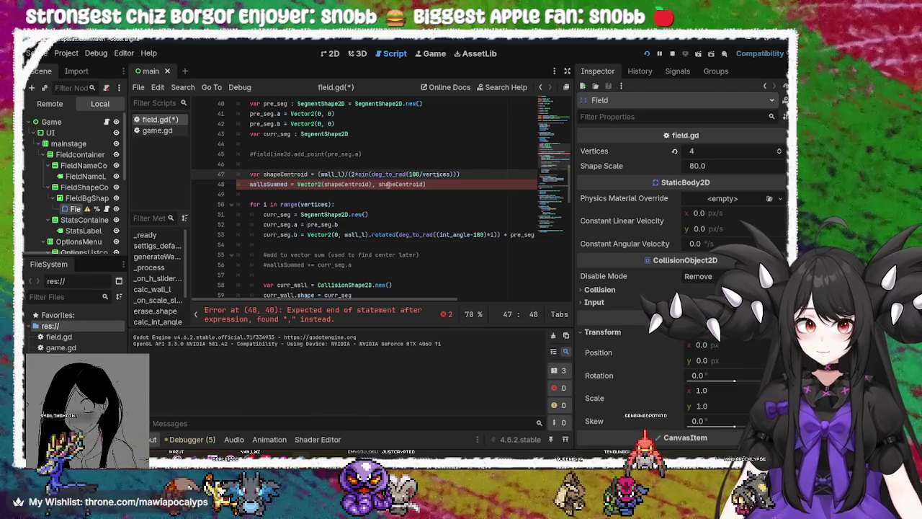
left_click(371, 183)
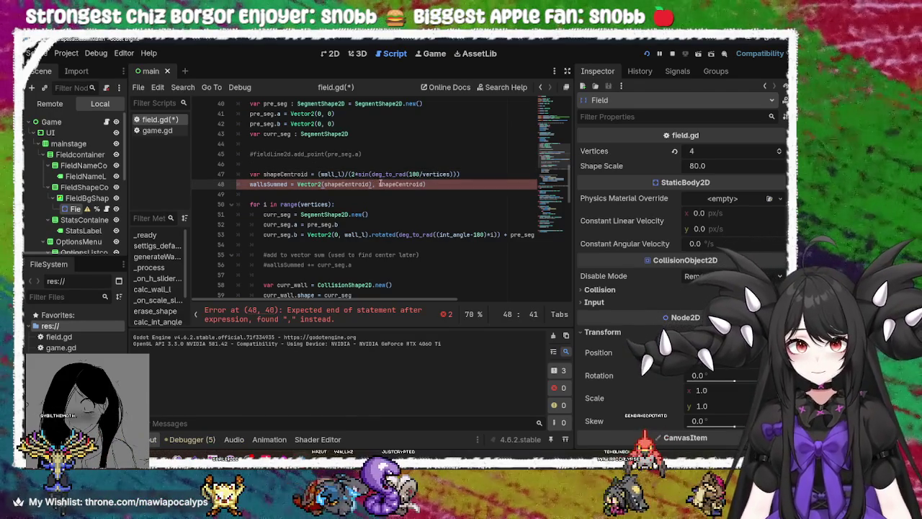
key("ctrl+s")
Step: Change the centroid divisor from 2 to 2.0, save, and run the game
left_click(336, 174)
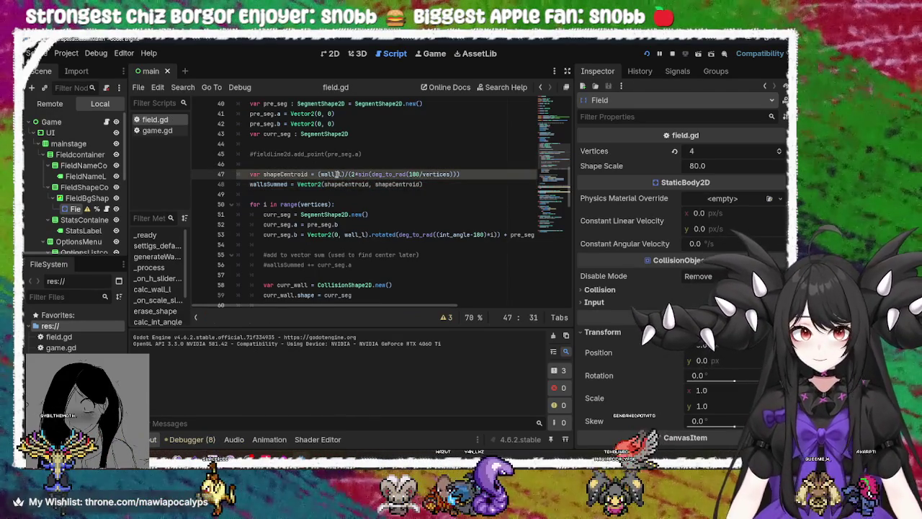
left_click(358, 165)
left_click(357, 175)
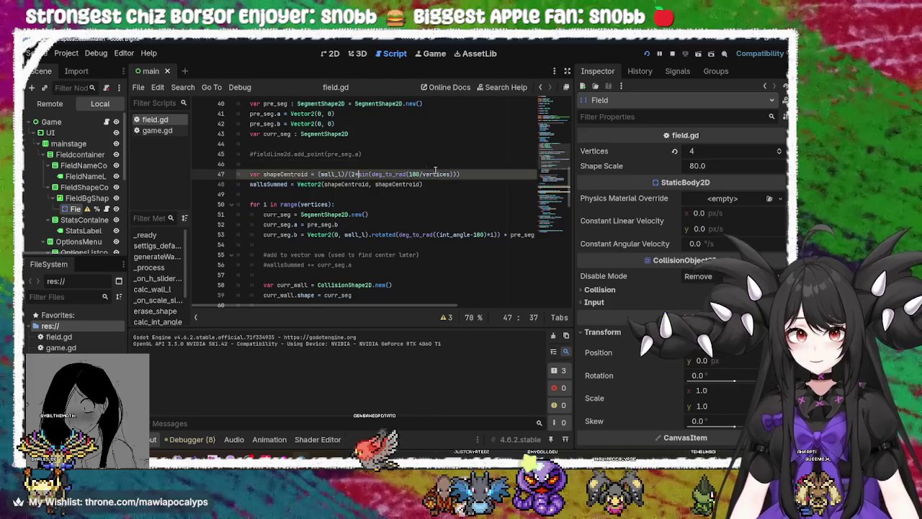
key("Left")
key("Left")
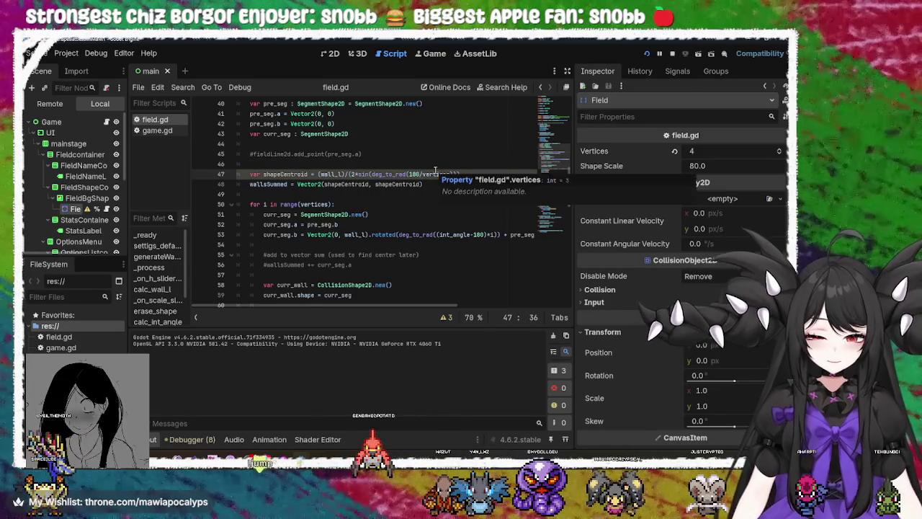
type(".0*")
key("ctrl+s")
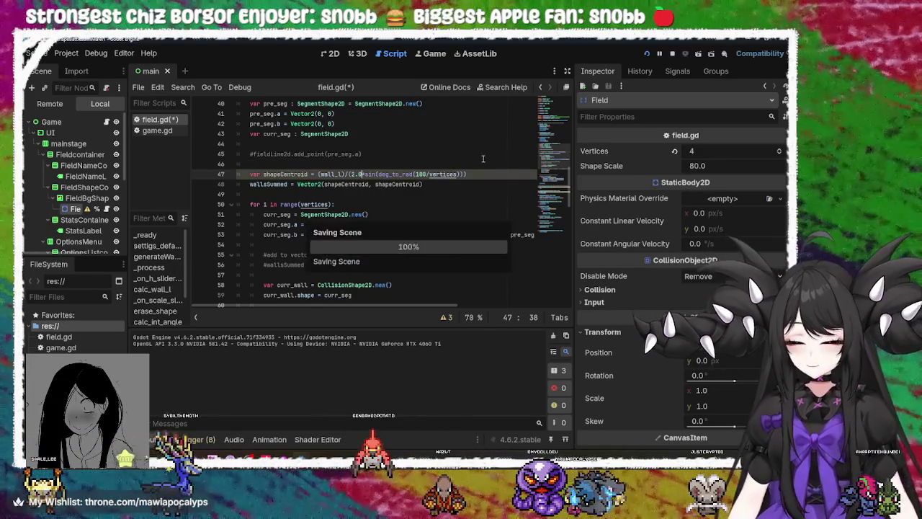
left_click(647, 54)
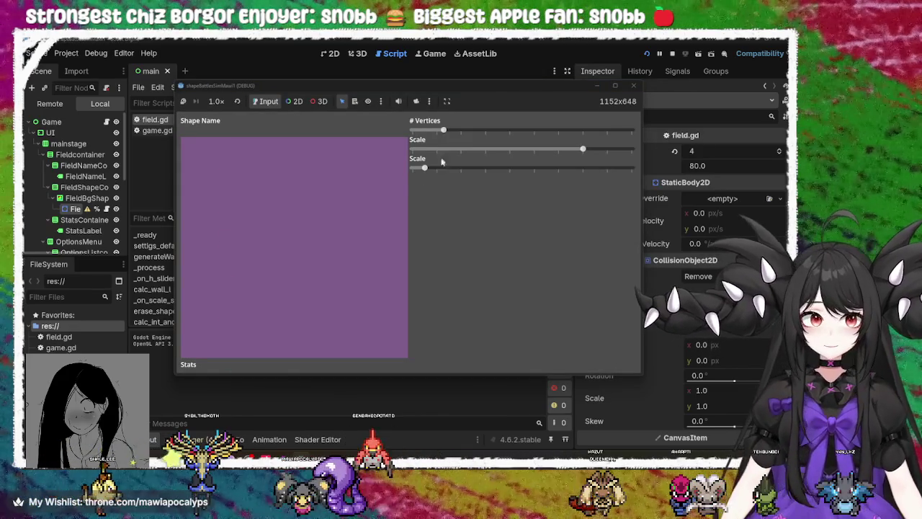
Step: Drag the shape sliders in the running game and switch playback to 2.0x speed
mouse_move(453, 171)
left_mouse_down()
mouse_move(562, 170)
mouse_move(416, 170)
mouse_move(565, 173)
mouse_move(408, 169)
mouse_move(627, 170)
mouse_move(342, 163)
mouse_move(488, 178)
mouse_move(424, 170)
left_mouse_up()
mouse_move(537, 131)
left_mouse_down()
mouse_move(631, 130)
mouse_move(407, 132)
mouse_move(504, 132)
mouse_move(629, 153)
mouse_move(393, 146)
mouse_move(638, 133)
mouse_move(403, 132)
mouse_move(426, 126)
left_mouse_up()
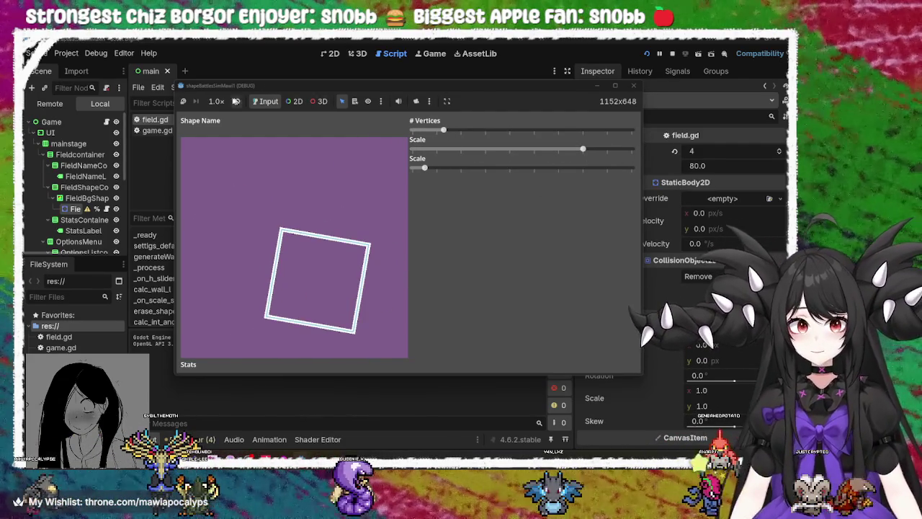
left_click(216, 102)
left_click(224, 105)
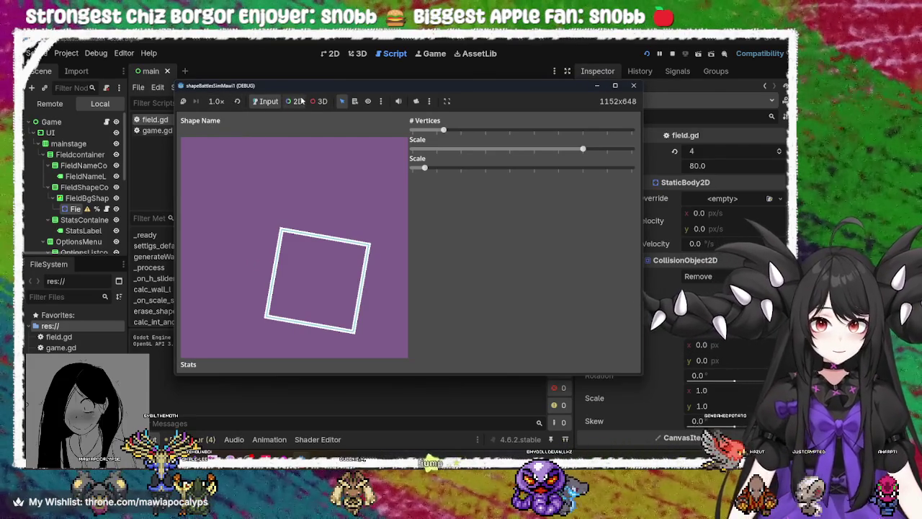
left_click(216, 101)
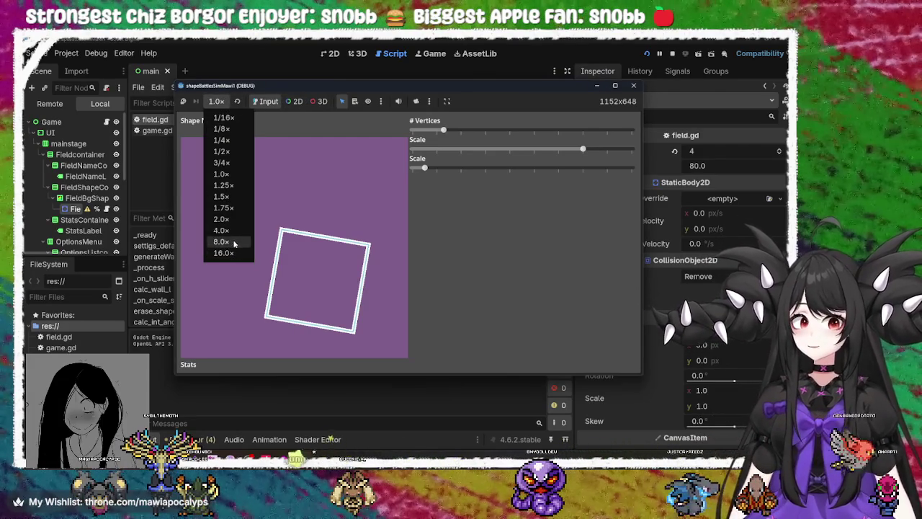
left_click(231, 216)
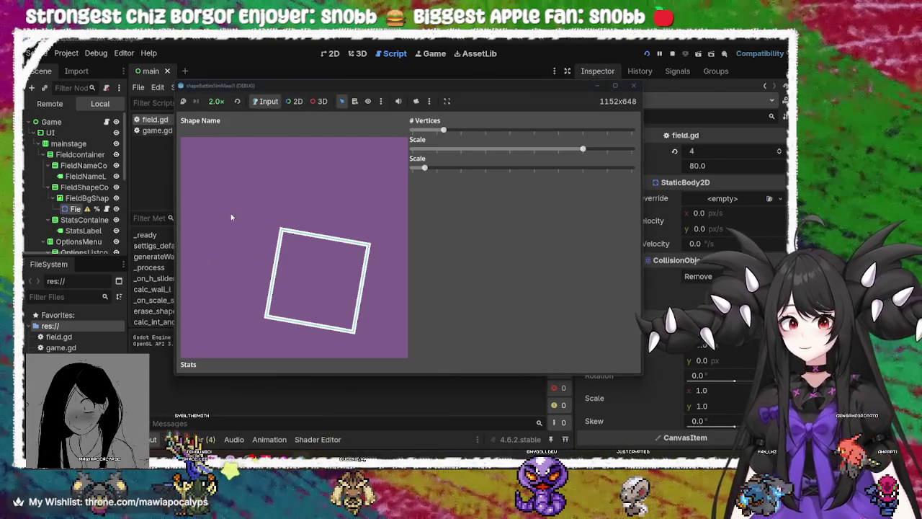
Step: Reset the game speed to 1.0x and select the drawn shape in 2D selection mode
left_click(220, 105)
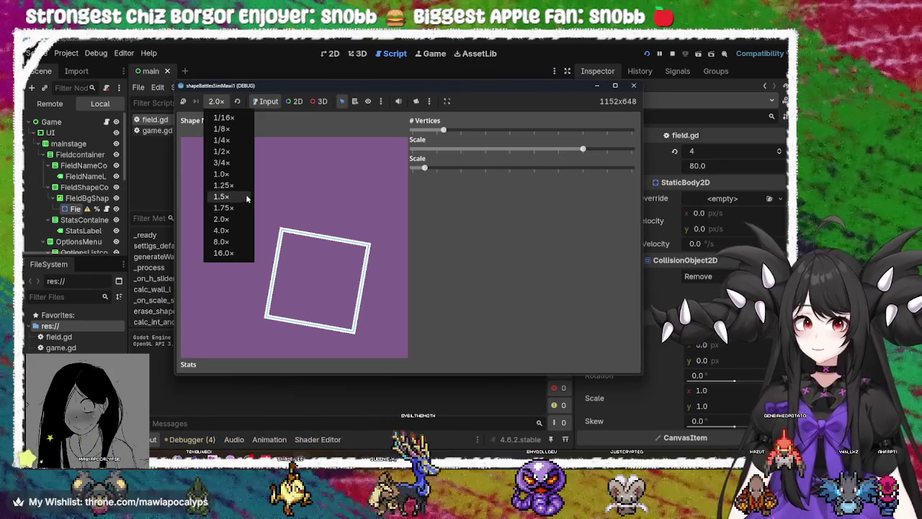
left_click(225, 174)
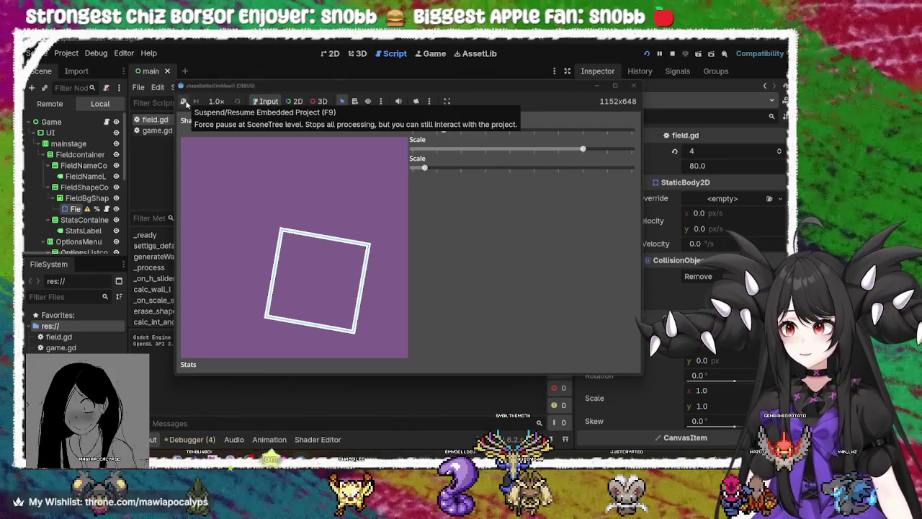
left_click(303, 105)
left_click(283, 232)
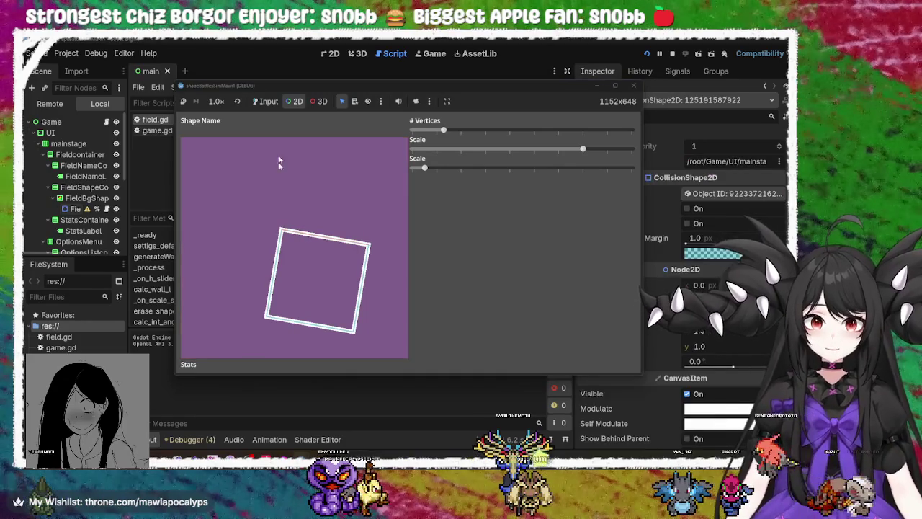
Step: List the nodes under the clicked shape and pick Field to view its live properties
left_click(354, 100)
left_click(304, 238)
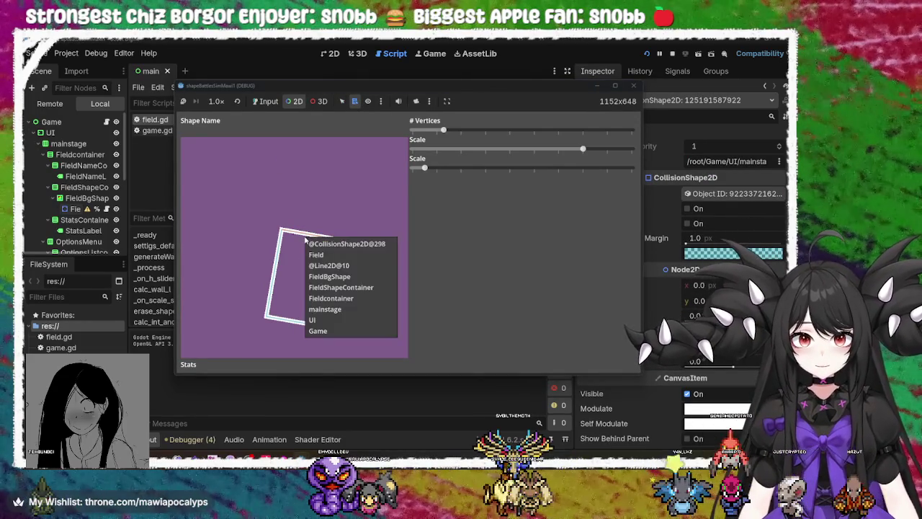
left_click(316, 255)
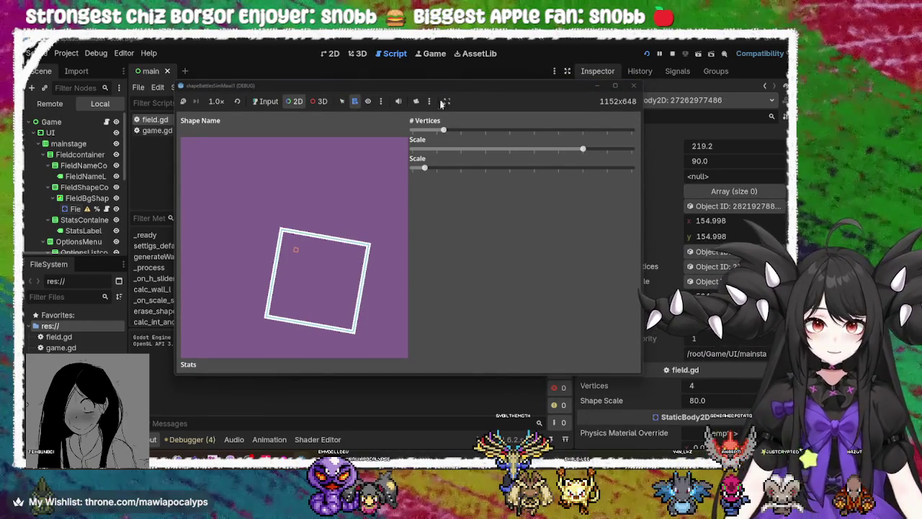
Step: Back in input mode, drag Shape Scale from 80.0 down to 10.0, then stop the game
left_click(256, 103)
mouse_move(442, 131)
left_mouse_down()
mouse_move(504, 132)
mouse_move(475, 143)
mouse_move(414, 140)
mouse_move(540, 141)
mouse_move(378, 137)
mouse_move(493, 136)
mouse_move(452, 139)
left_mouse_up()
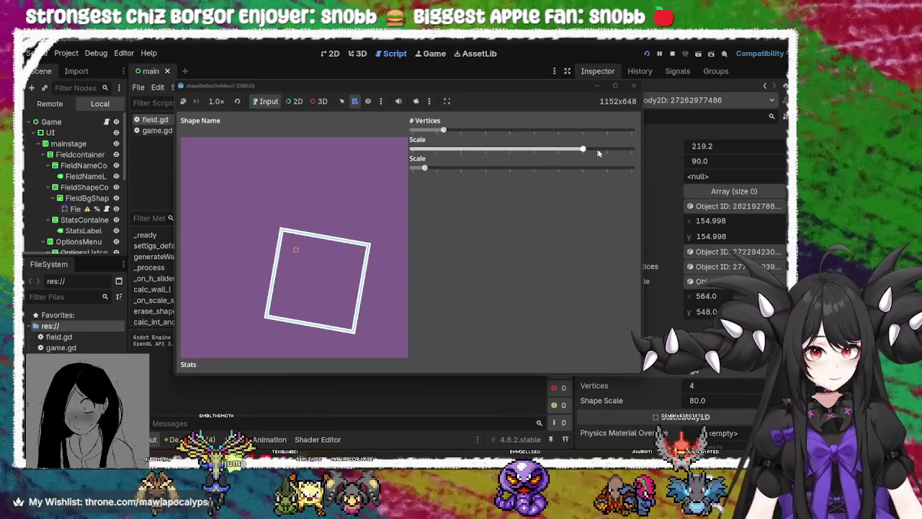
mouse_move(582, 152)
left_mouse_down()
mouse_move(509, 152)
mouse_move(607, 152)
mouse_move(411, 150)
left_mouse_up()
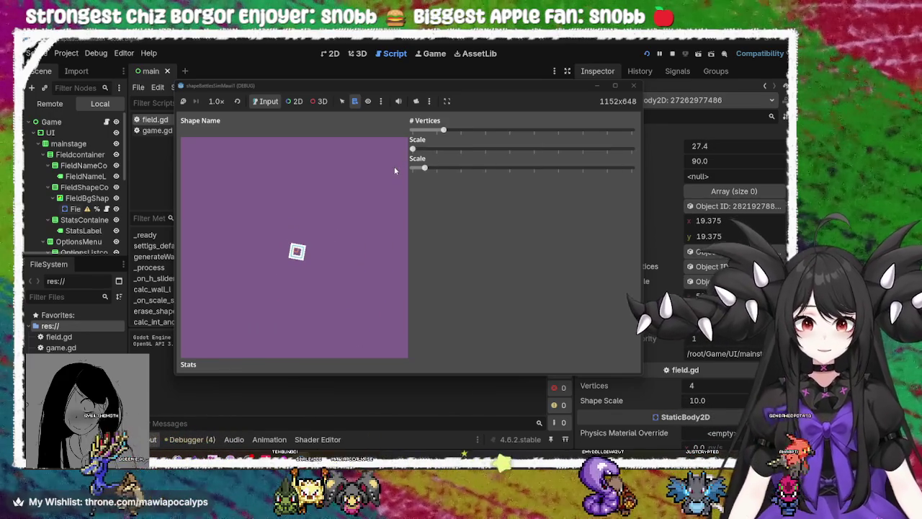
mouse_move(424, 167)
left_mouse_down()
mouse_move(412, 168)
mouse_move(477, 168)
mouse_move(381, 168)
left_mouse_up()
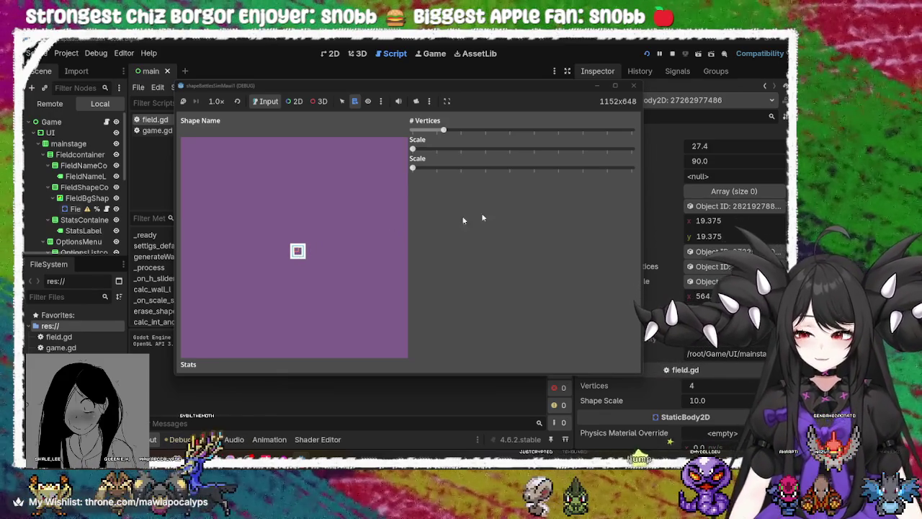
left_click(359, 185)
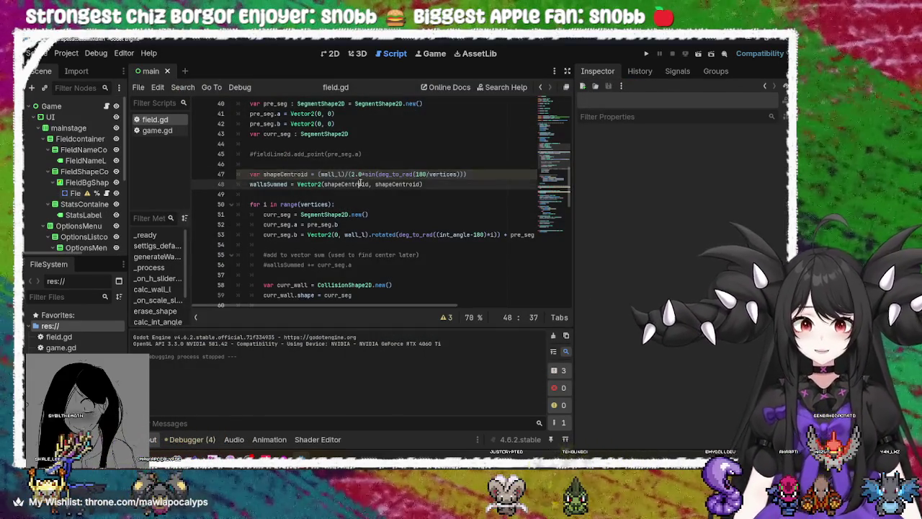
scroll(359, 184, "up", 1)
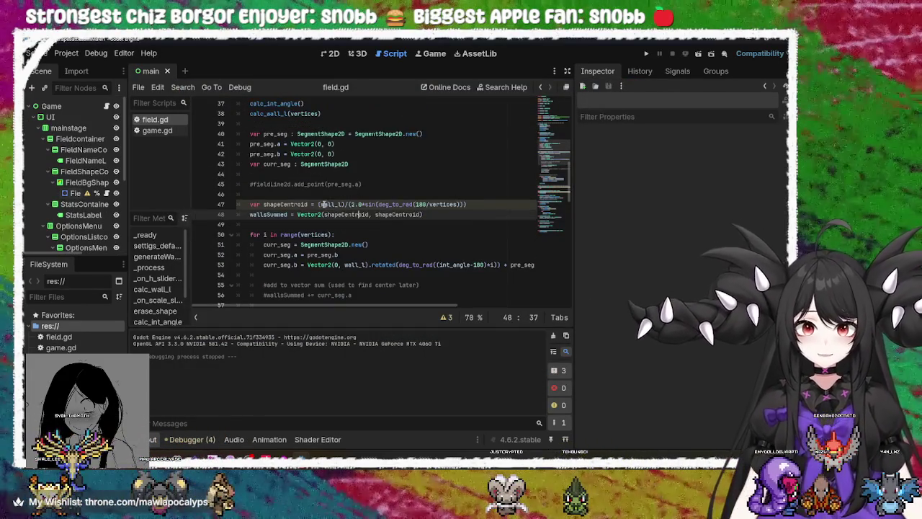
double_click(285, 205)
double_click(332, 204)
scroll(406, 231, "up", 2)
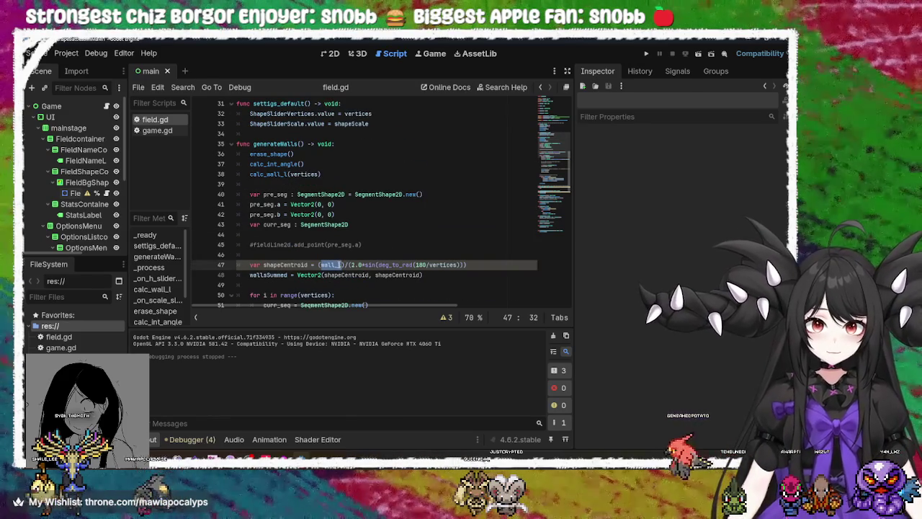
double_click(285, 264)
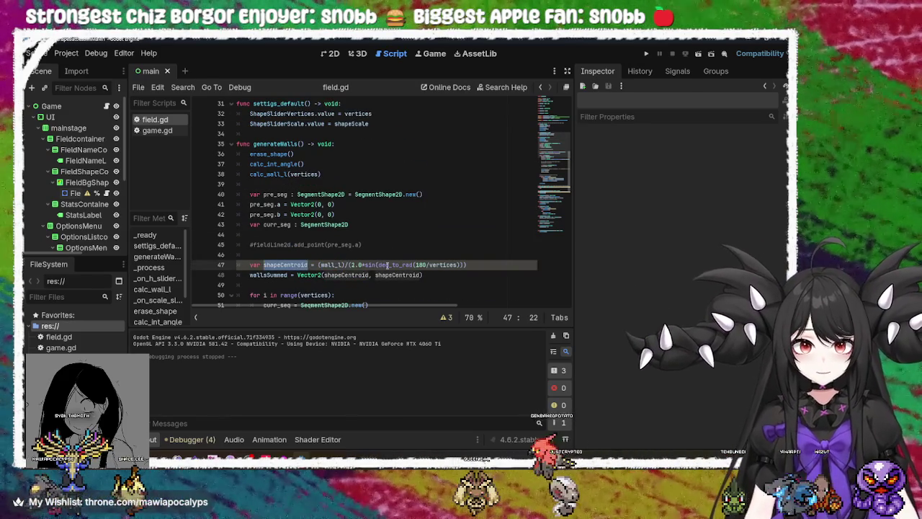
mouse_move(437, 266)
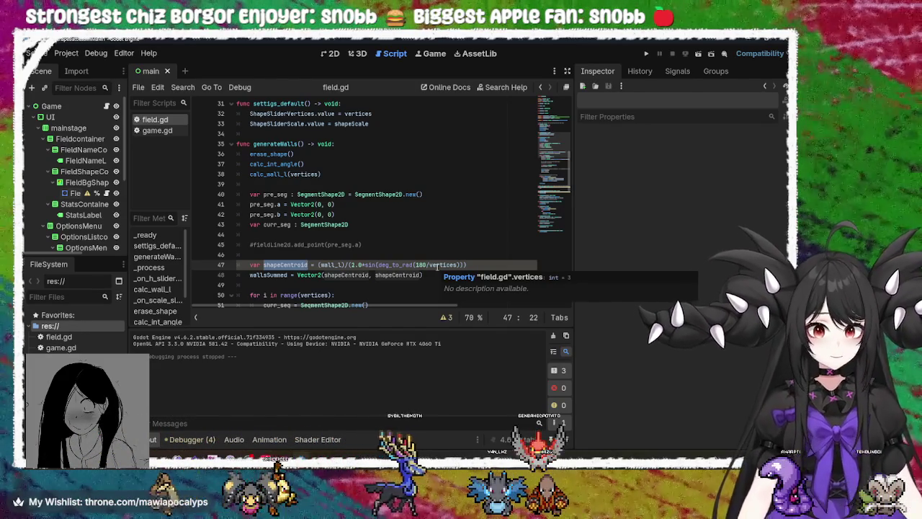
scroll(437, 266, "up", 9)
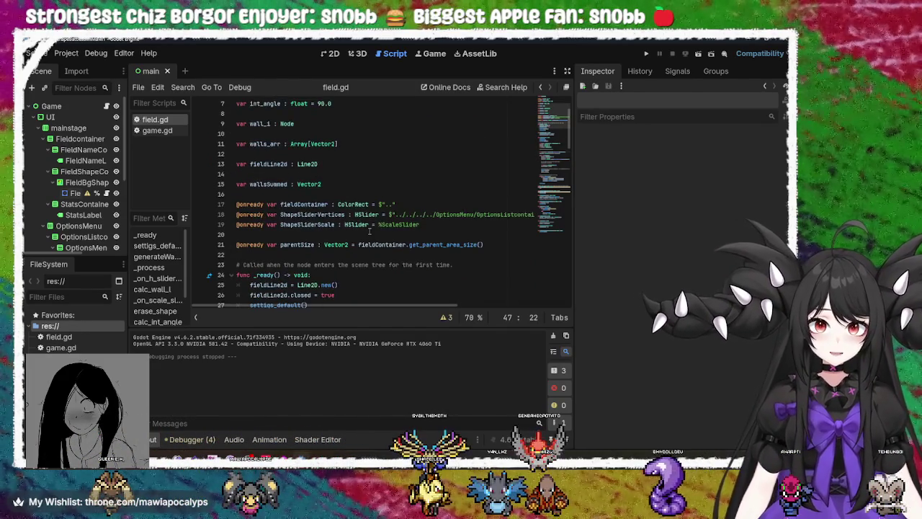
scroll(293, 171, "down", 8)
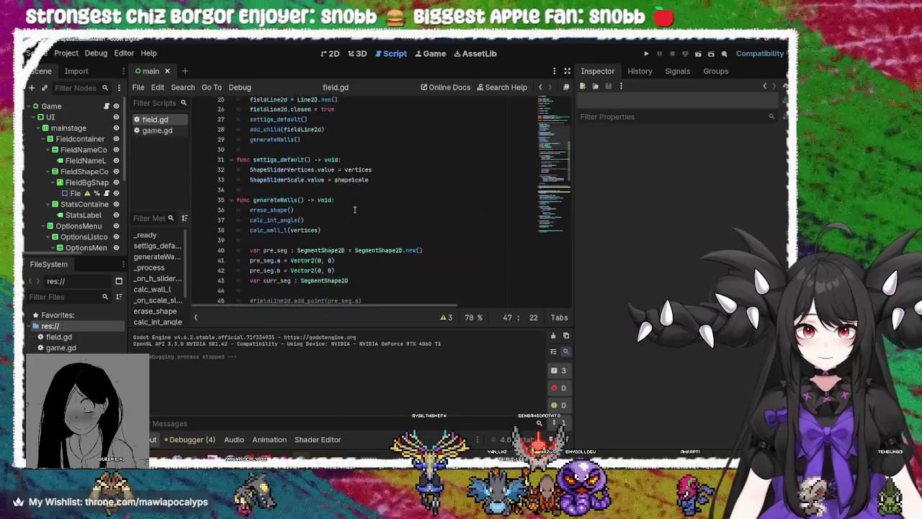
scroll(338, 201, "up", 5)
scroll(355, 209, "down", 6)
scroll(354, 210, "up", 10)
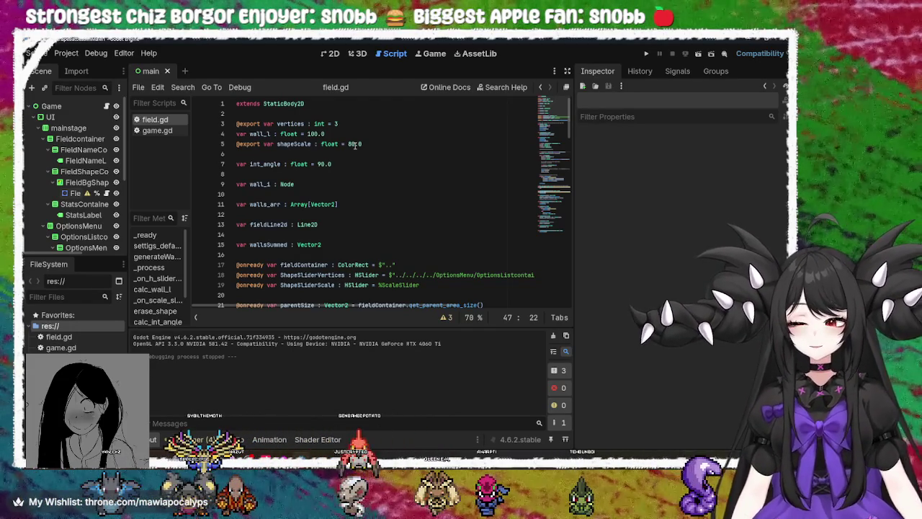
left_click(354, 145)
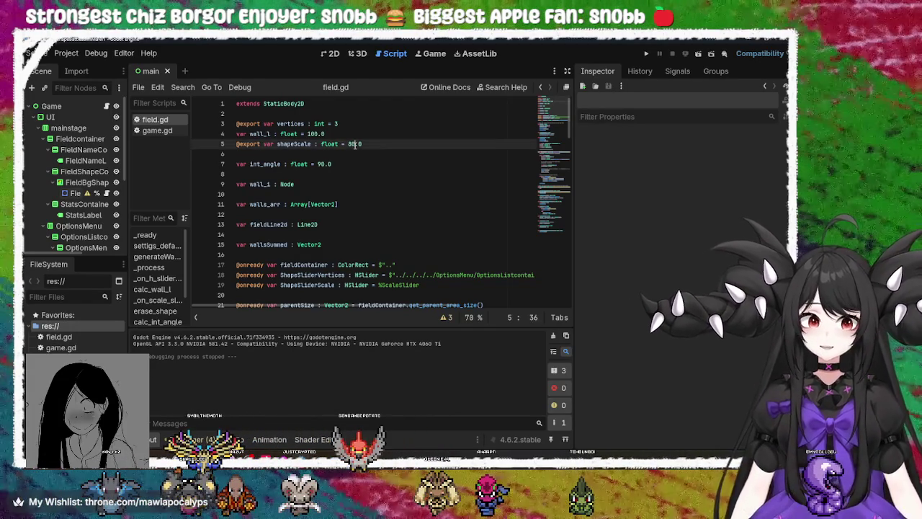
double_click(296, 145)
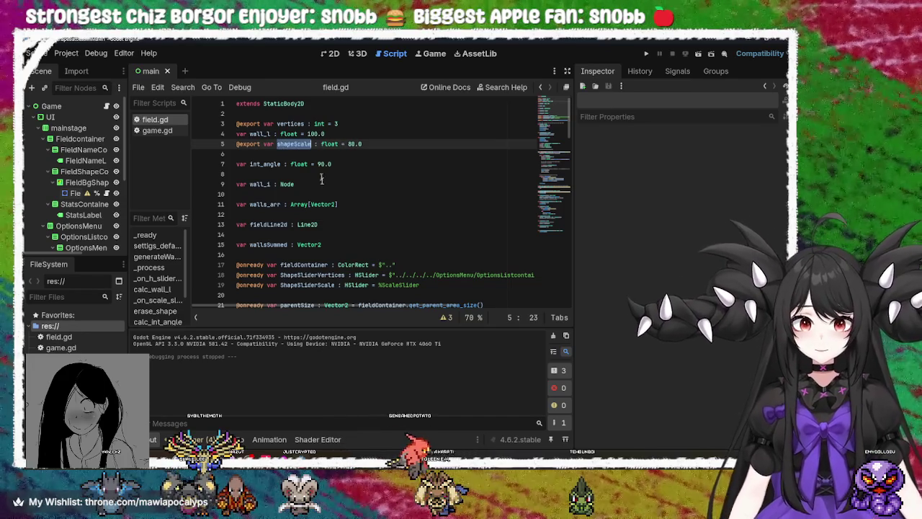
scroll(329, 211, "down", 15)
scroll(329, 212, "down", 8)
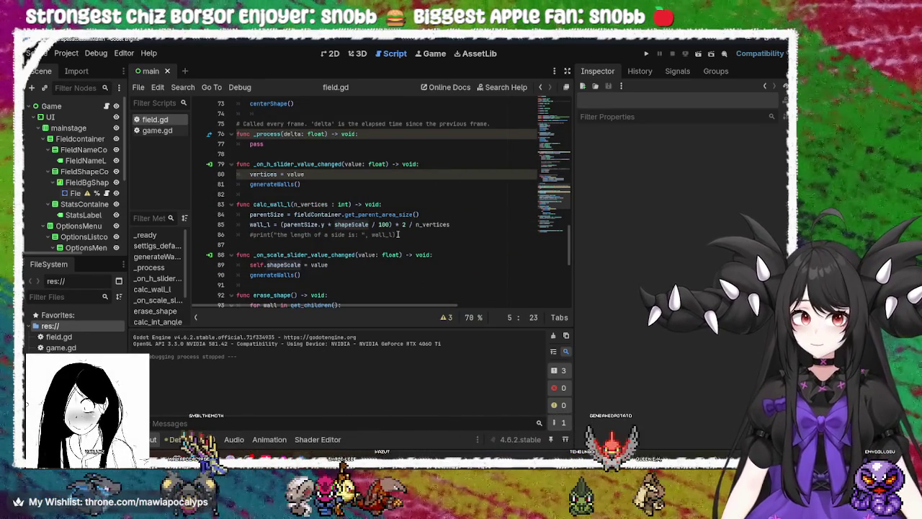
scroll(396, 234, "down", 5)
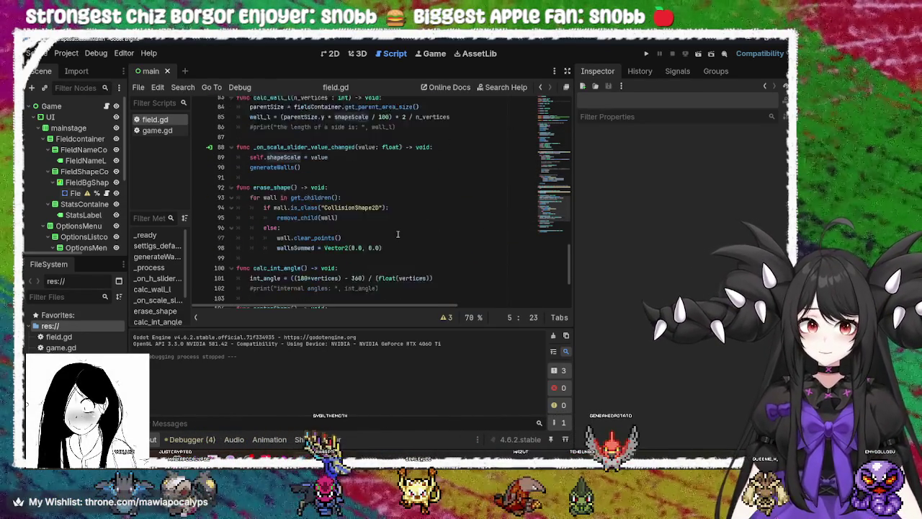
scroll(397, 234, "up", 3)
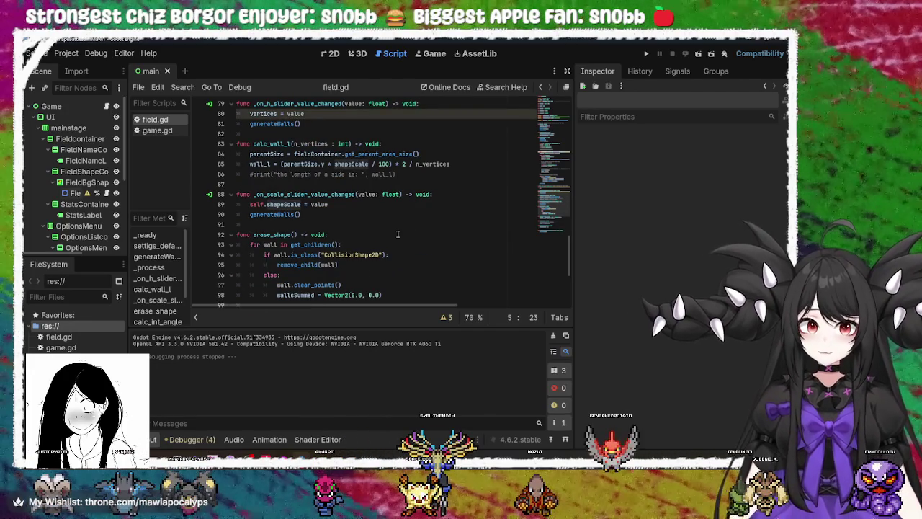
mouse_move(288, 207)
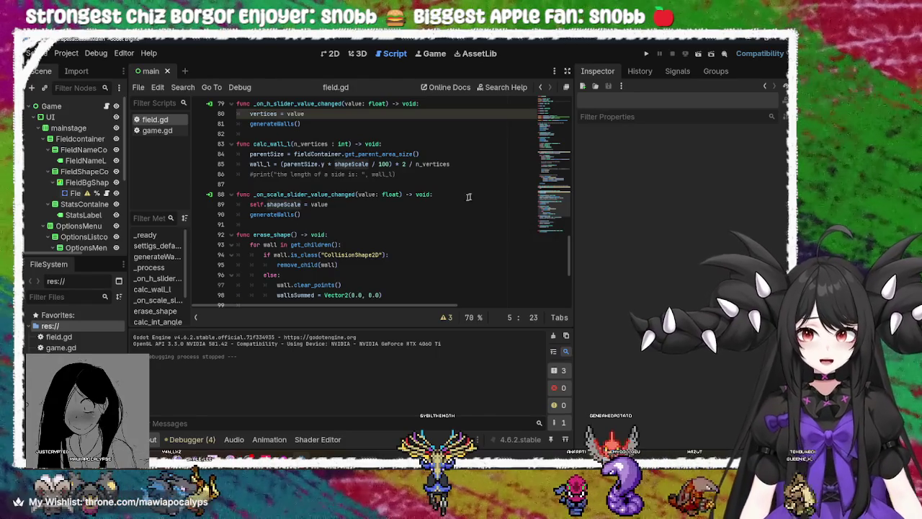
scroll(468, 205, "up", 5)
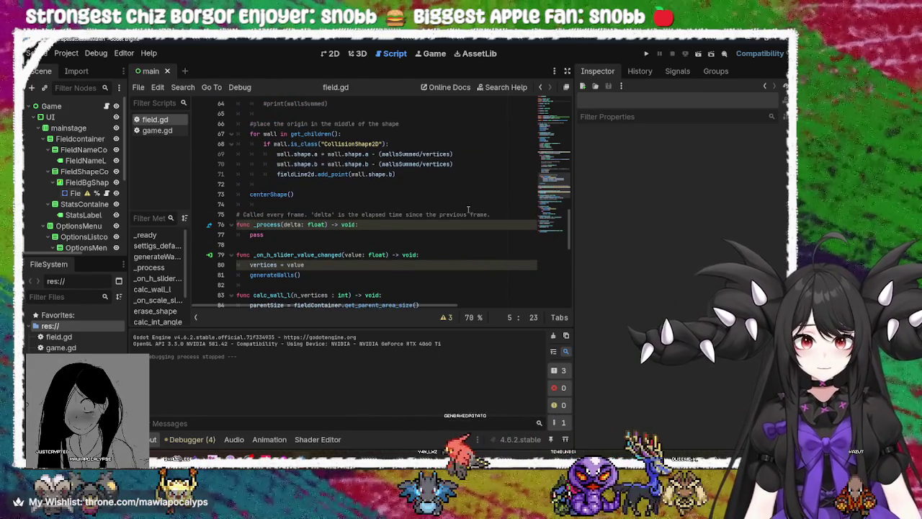
scroll(468, 209, "up", 1)
scroll(468, 209, "up", 1)
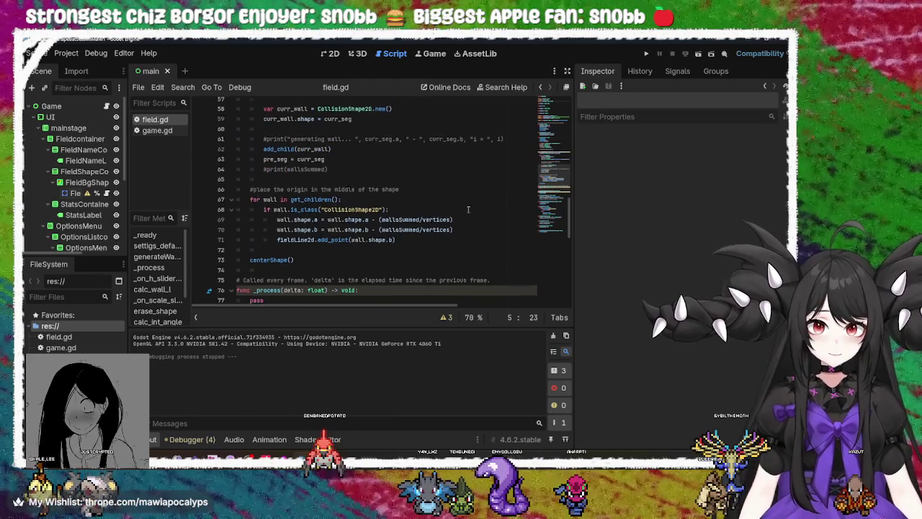
scroll(468, 209, "up", 2)
scroll(468, 209, "up", 2)
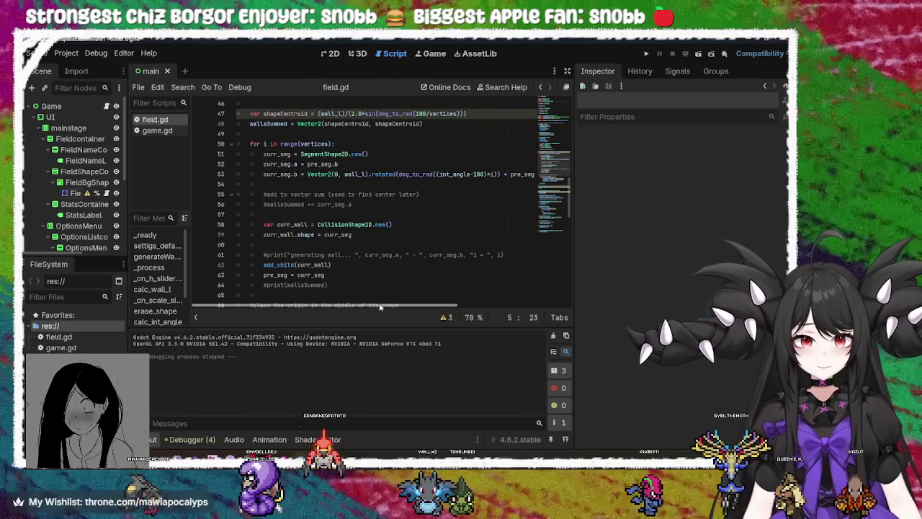
mouse_move(377, 308)
left_mouse_down()
mouse_move(438, 308)
mouse_move(362, 309)
left_mouse_up()
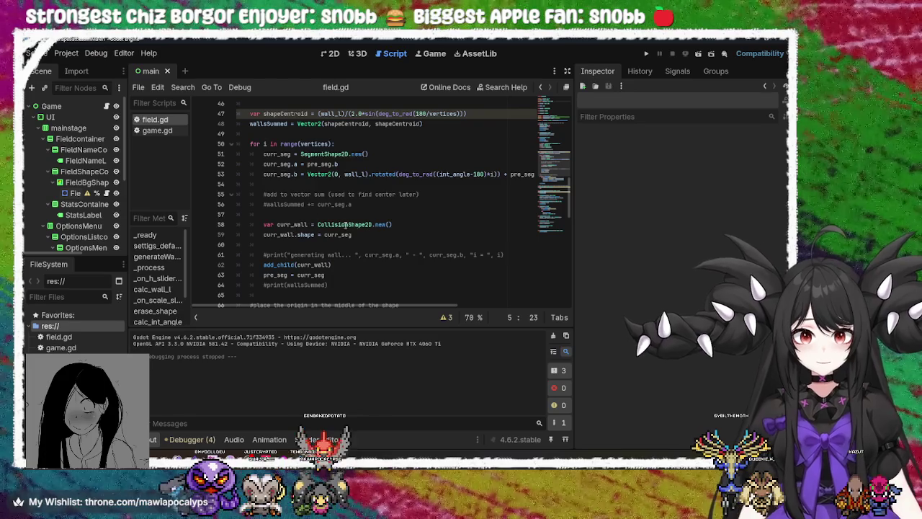
scroll(356, 227, "down", 4)
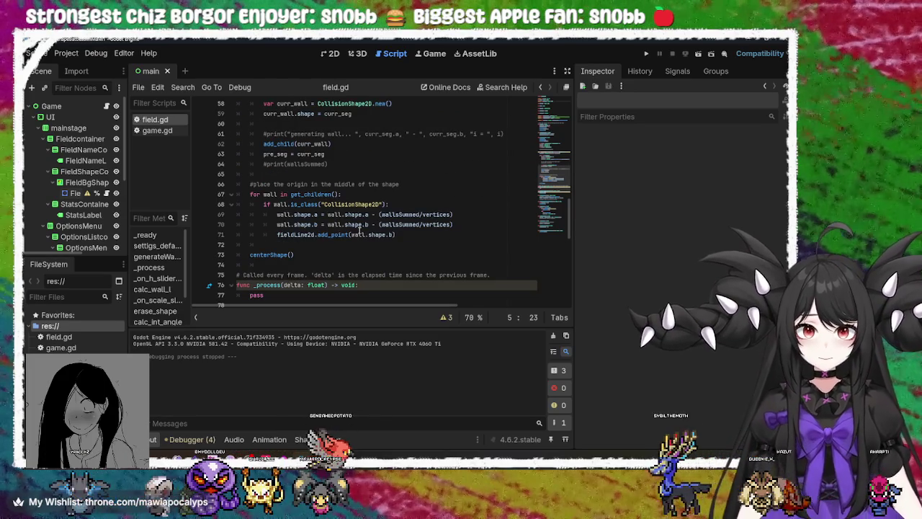
scroll(319, 171, "up", 1)
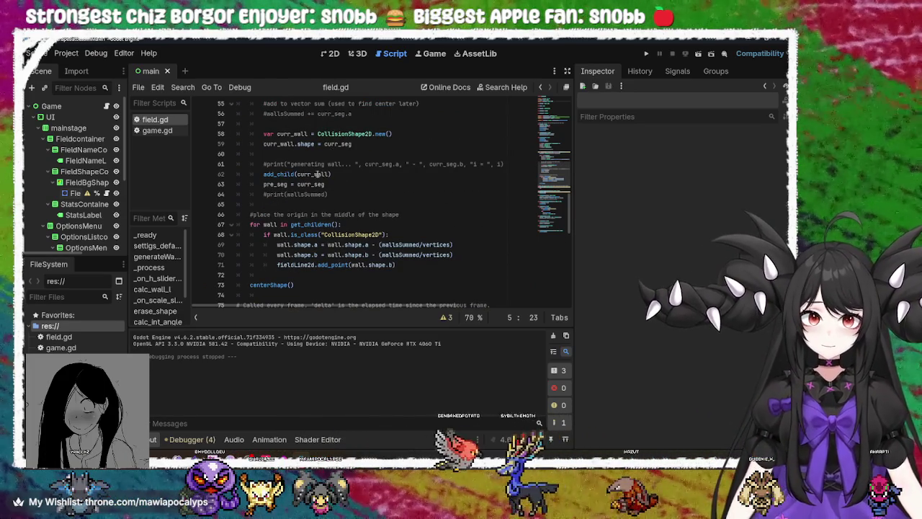
scroll(321, 173, "up", 3)
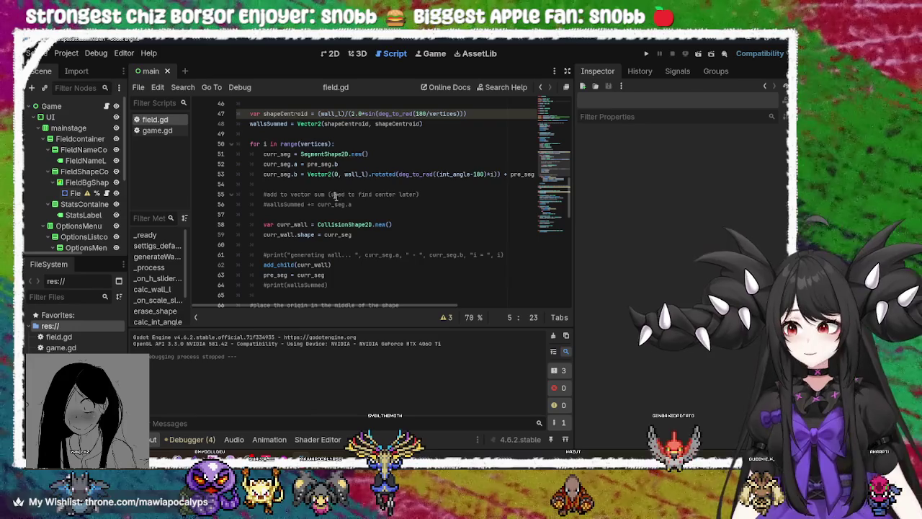
scroll(338, 165, "up", 5)
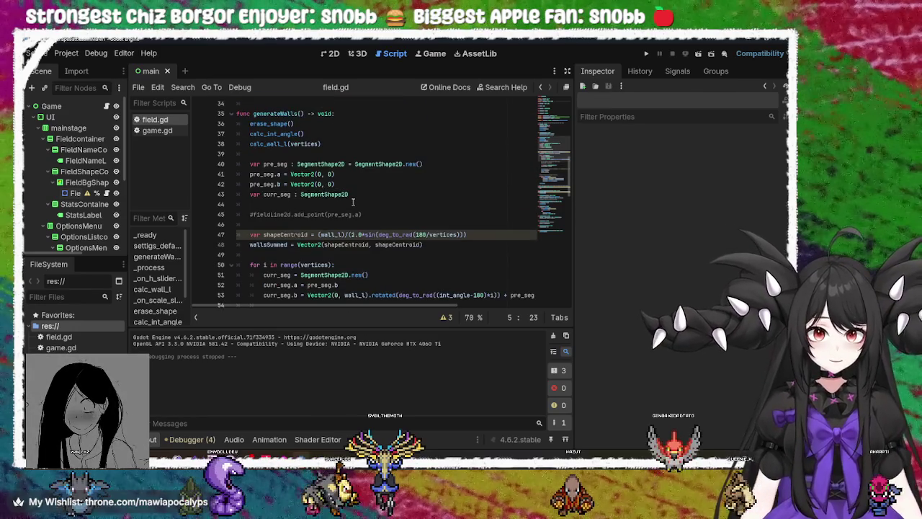
scroll(327, 158, "up", 9)
left_click(301, 113)
double_click(301, 113)
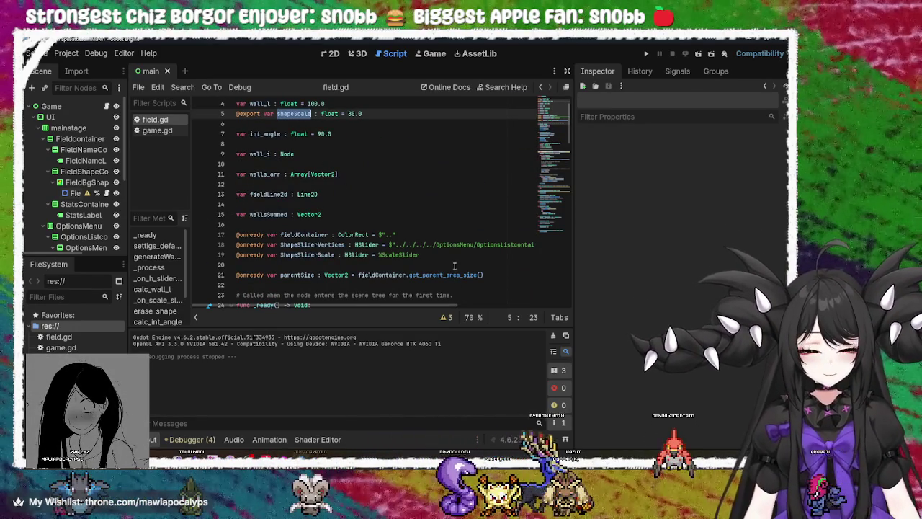
Step: Search field.gd for shapeScale and step through matches to the wall_l formula on line 85
key("ctrl+f")
key("Return")
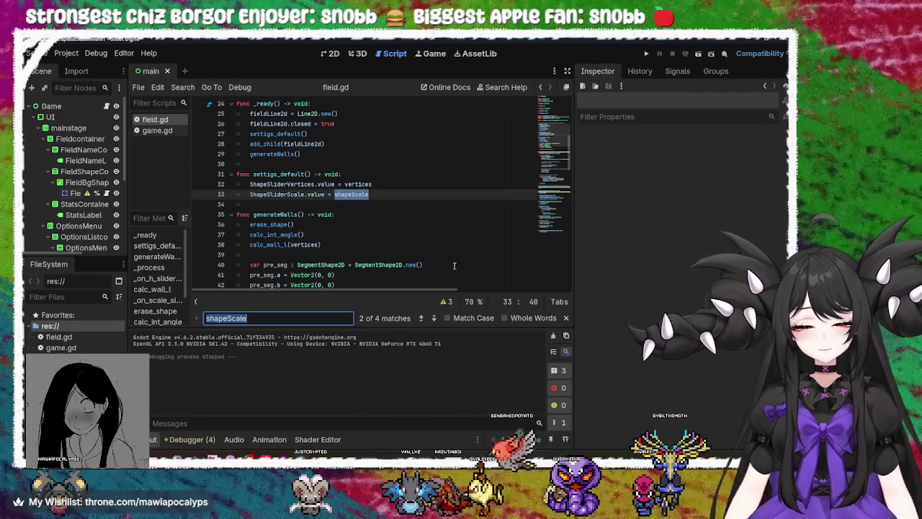
key("Return")
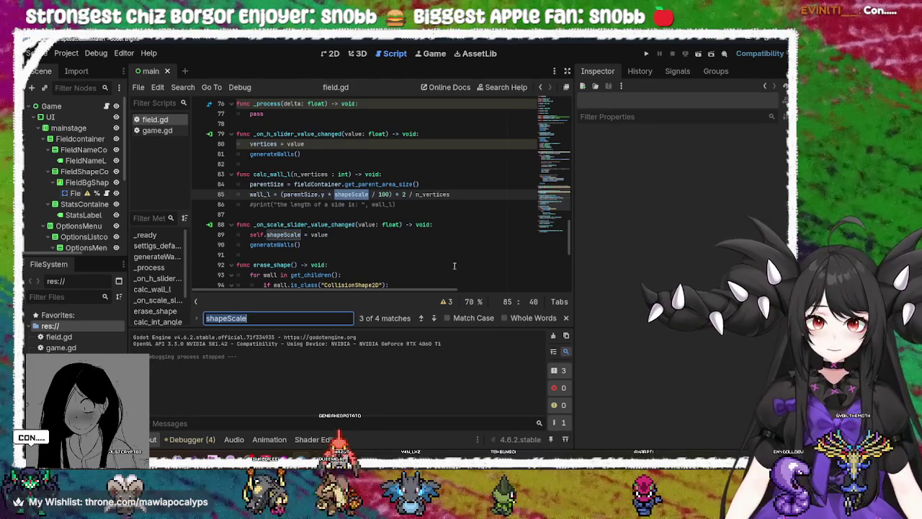
key("Return")
key("Return")
key("Return")
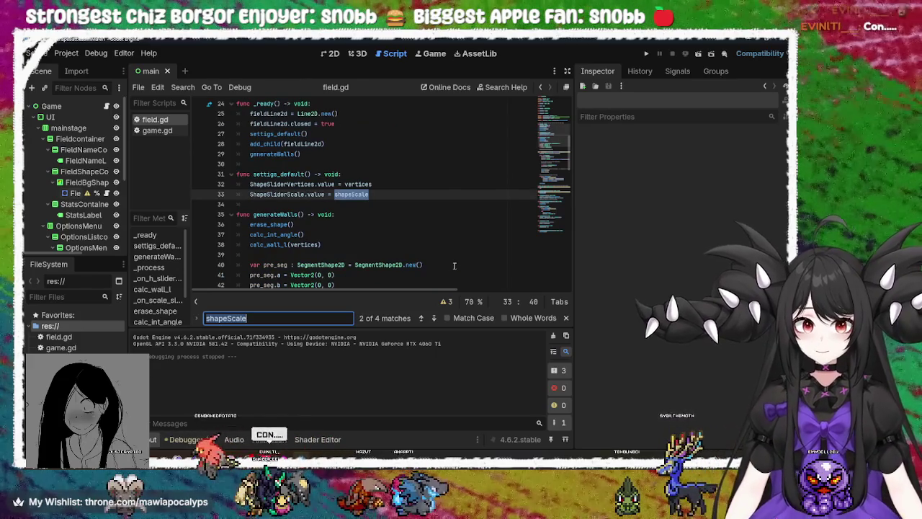
key("Return")
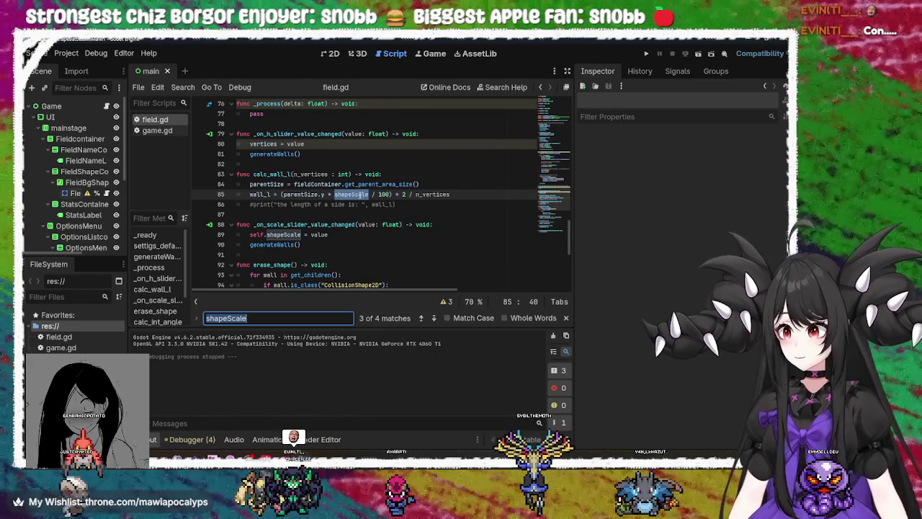
mouse_move(352, 194)
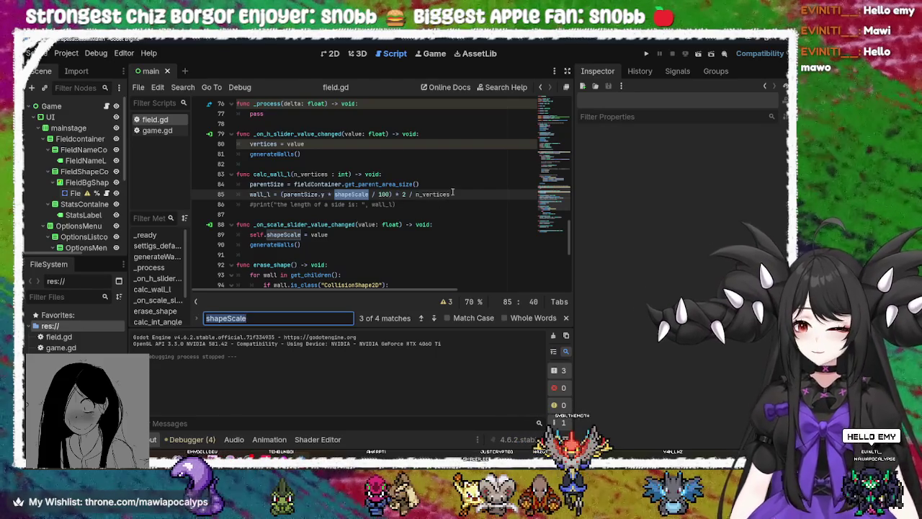
Step: Remove the division by 100 from shapeScale in the line 85 wall length formula
left_click(453, 194)
left_click(426, 194)
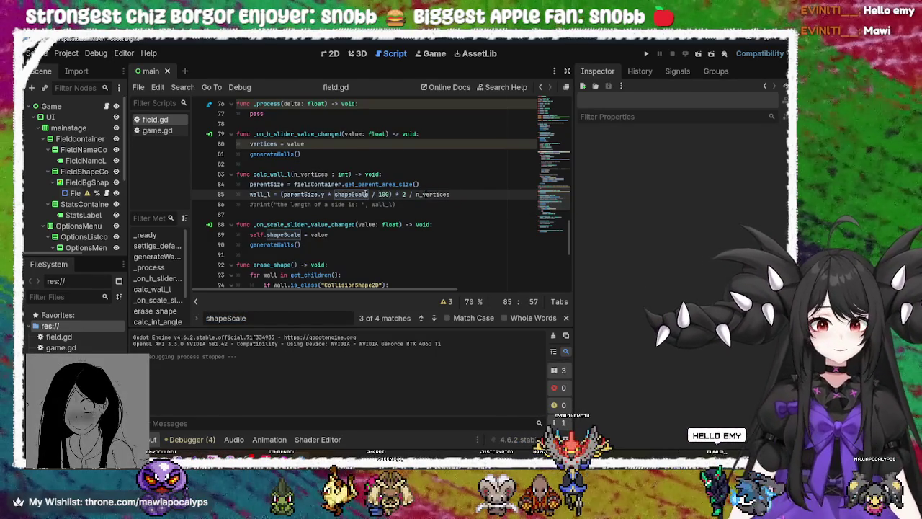
left_click(353, 194)
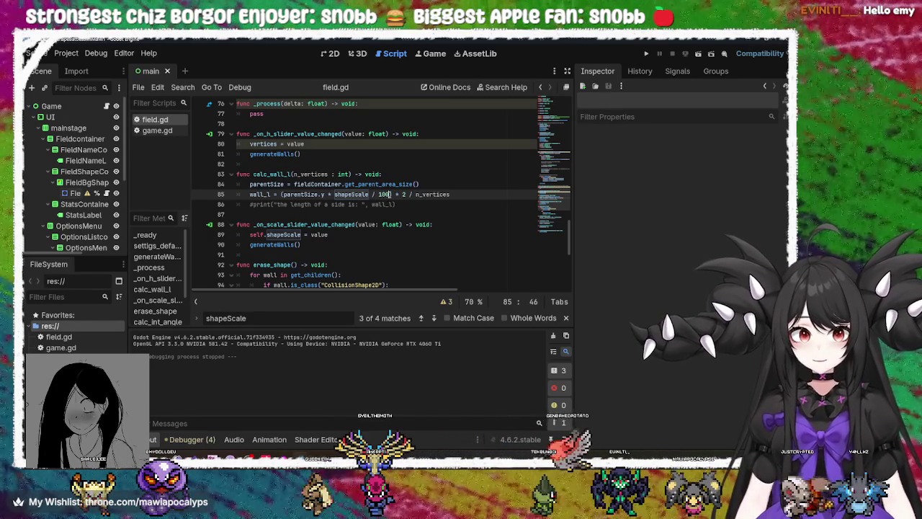
key("BackSpace")
key("BackSpace")
key("BackSpace")
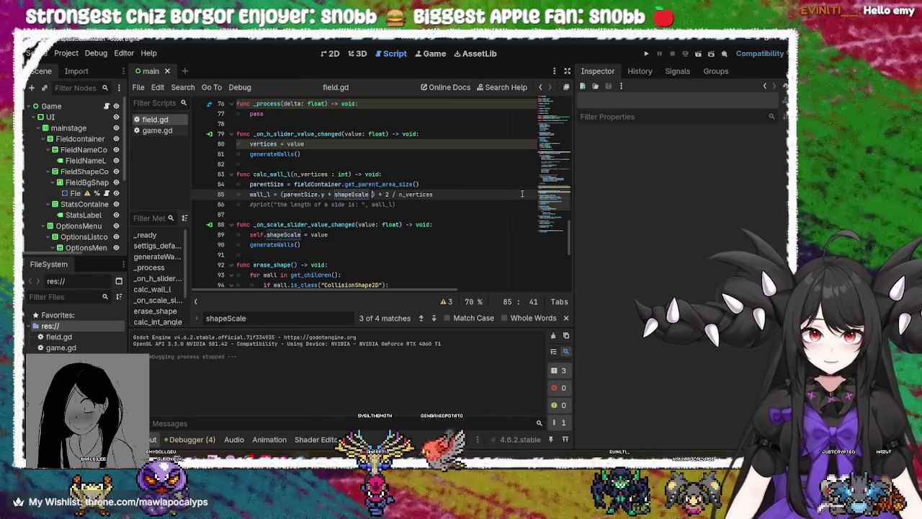
key("BackSpace")
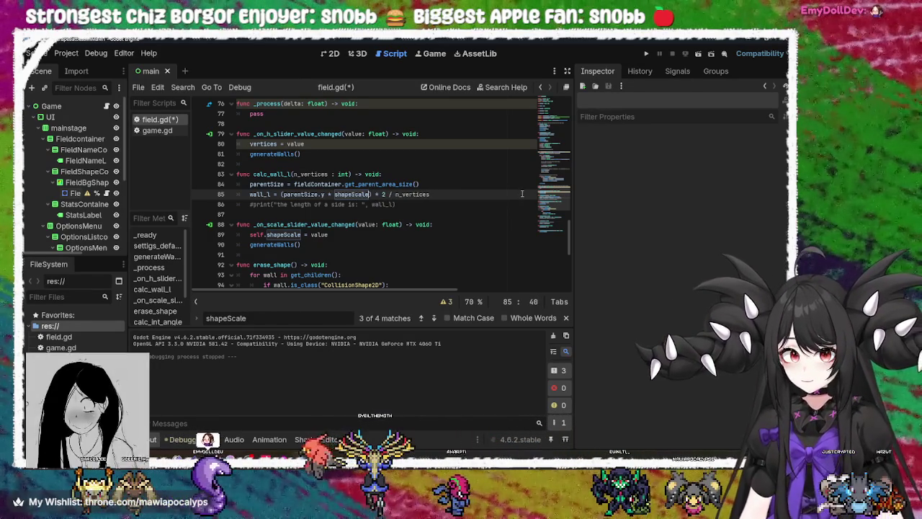
Step: Give shapeScale a default of 0.8 on line 5 and save field.gd
scroll(488, 198, "up", 20)
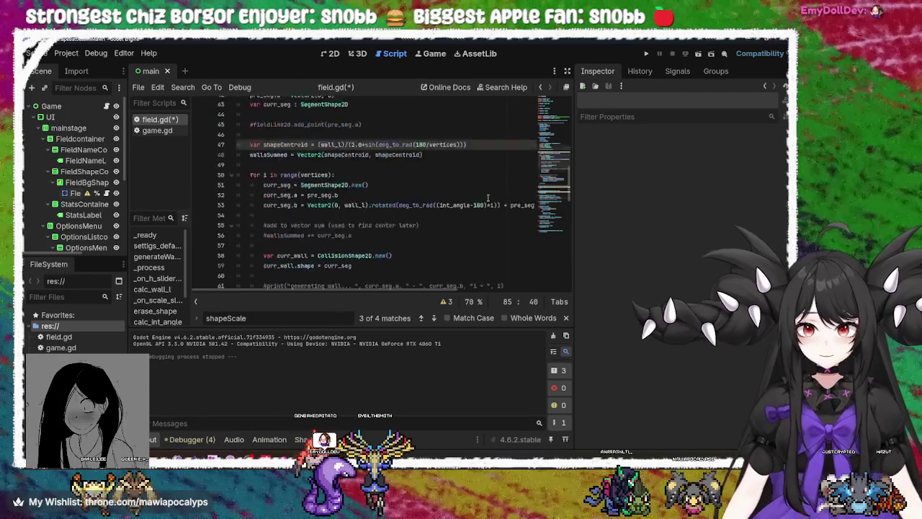
left_click(367, 144)
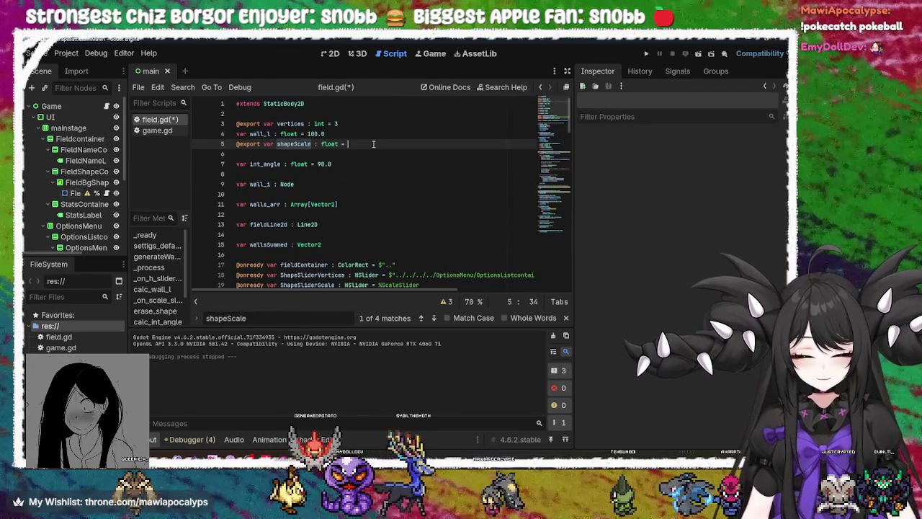
type("0.")
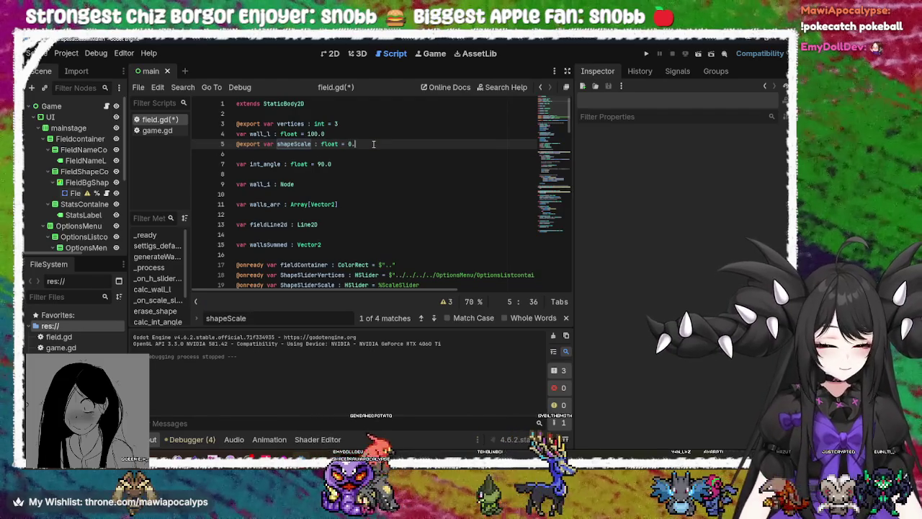
type("8")
key("ctrl+s")
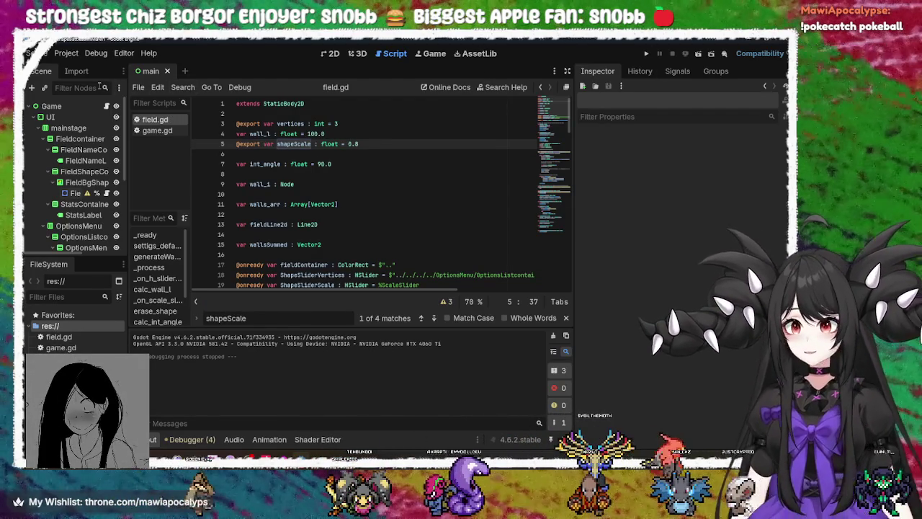
scroll(82, 194, "down", 2)
left_click(81, 233)
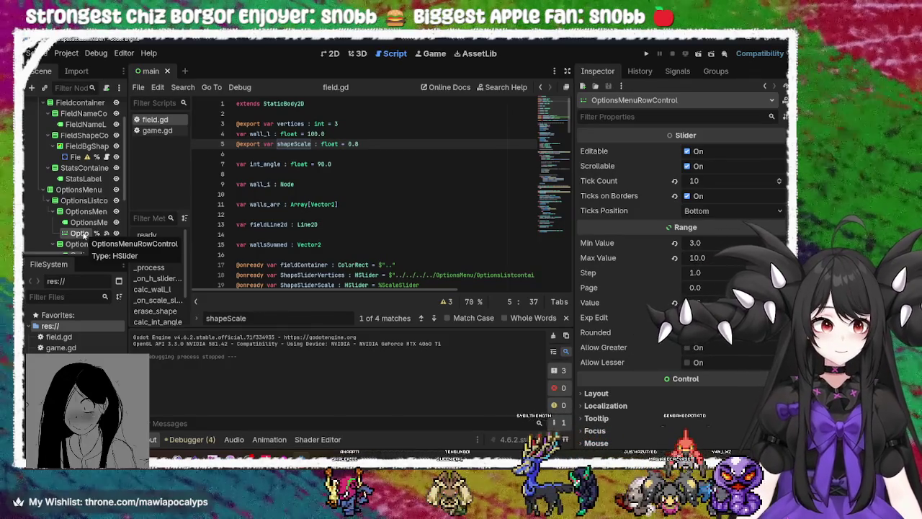
Step: Select ScaleSlider and set its Min Value to 0.1 and Max Value to 1
scroll(82, 234, "down", 5)
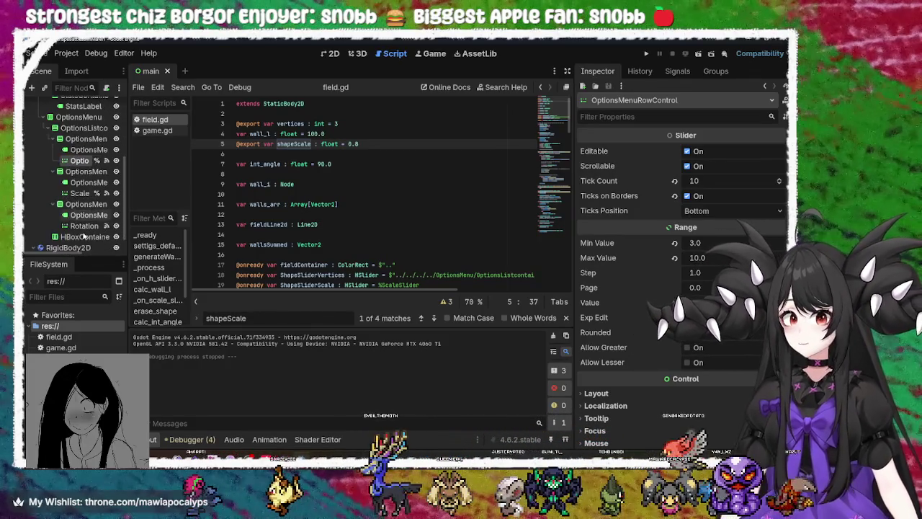
scroll(83, 236, "down", 1)
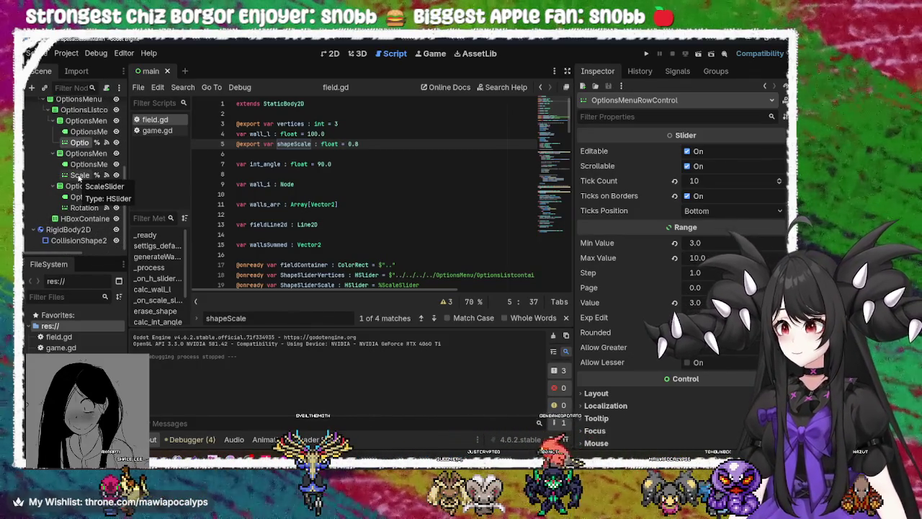
left_click(78, 176)
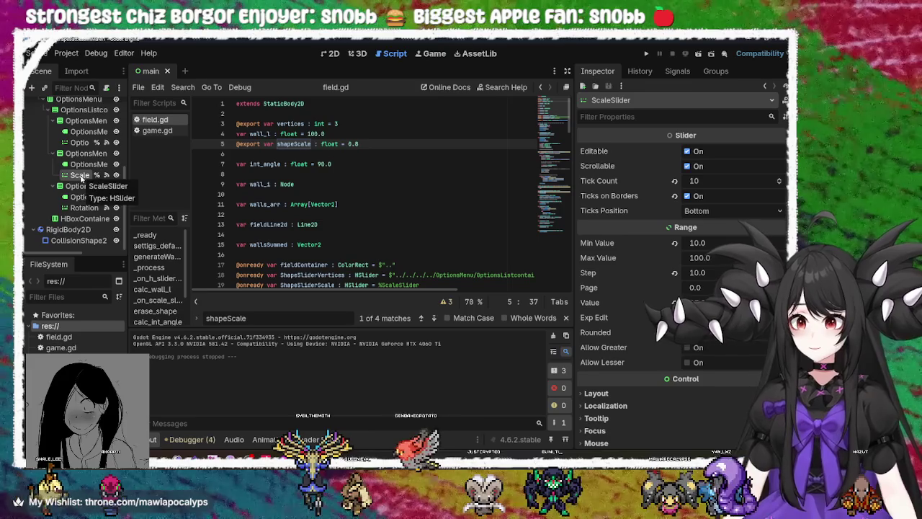
left_click(80, 176)
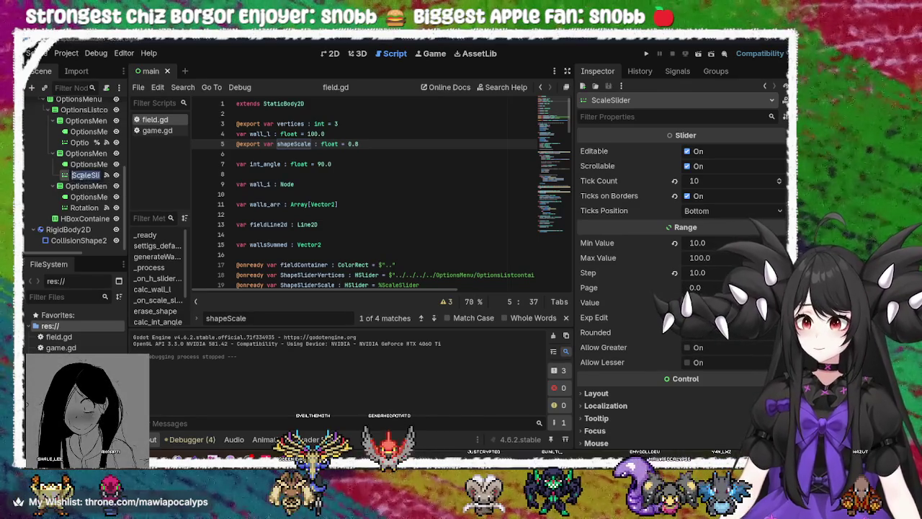
key("Escape")
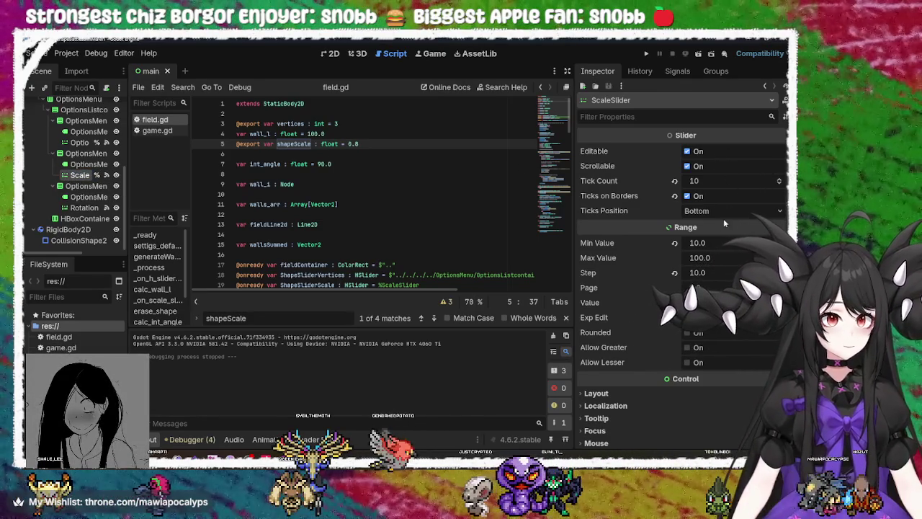
left_click(719, 242)
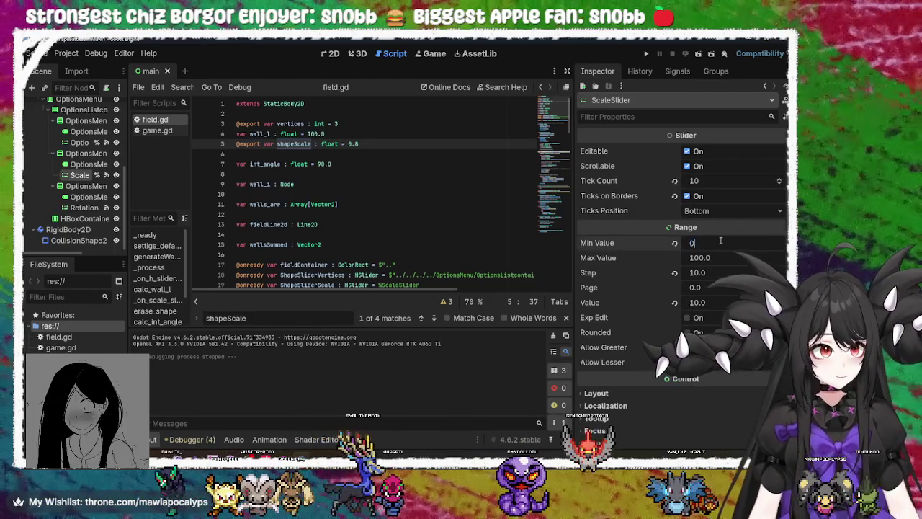
type("0.1")
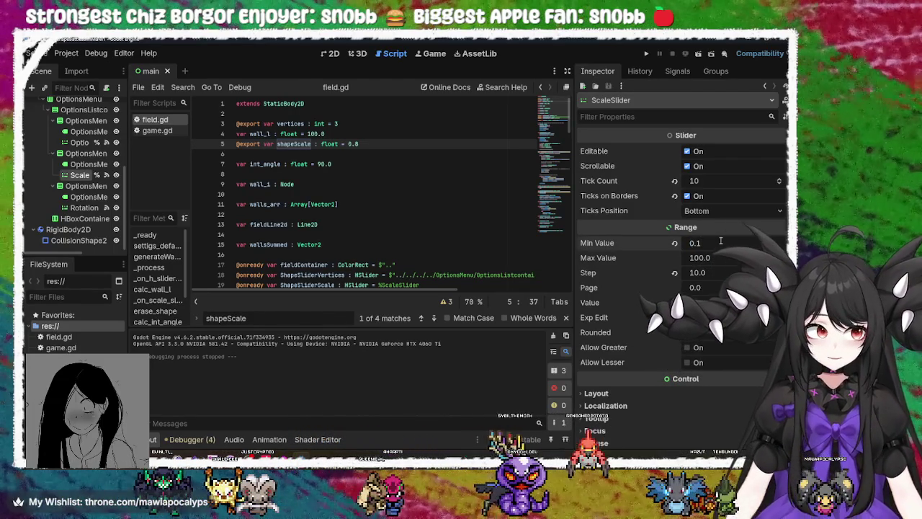
left_click(716, 258)
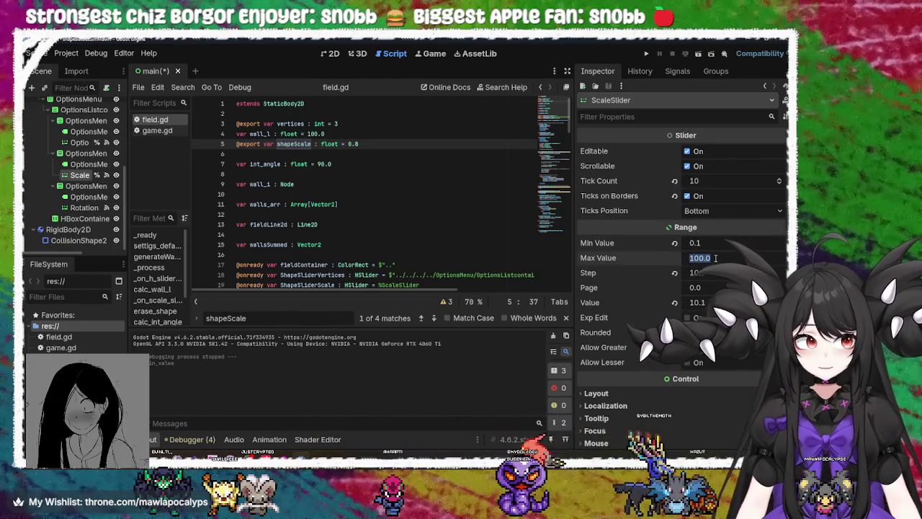
type("1")
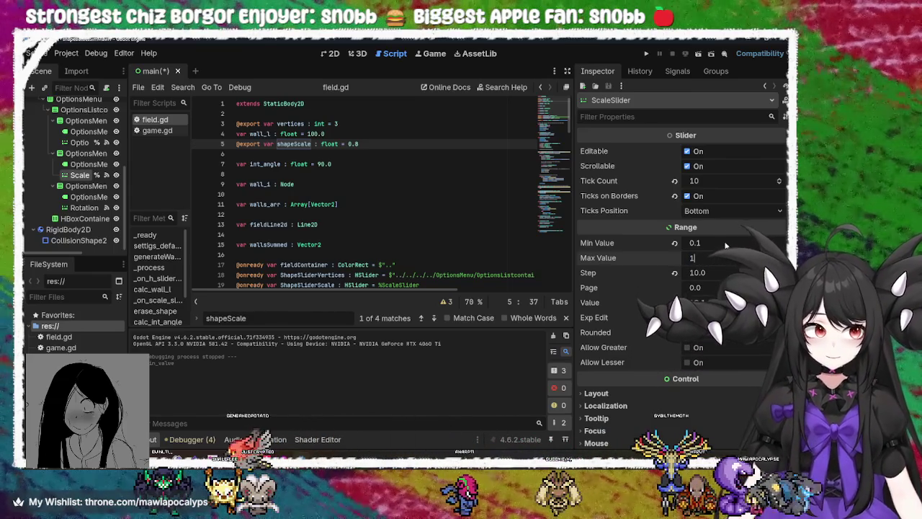
key("Return")
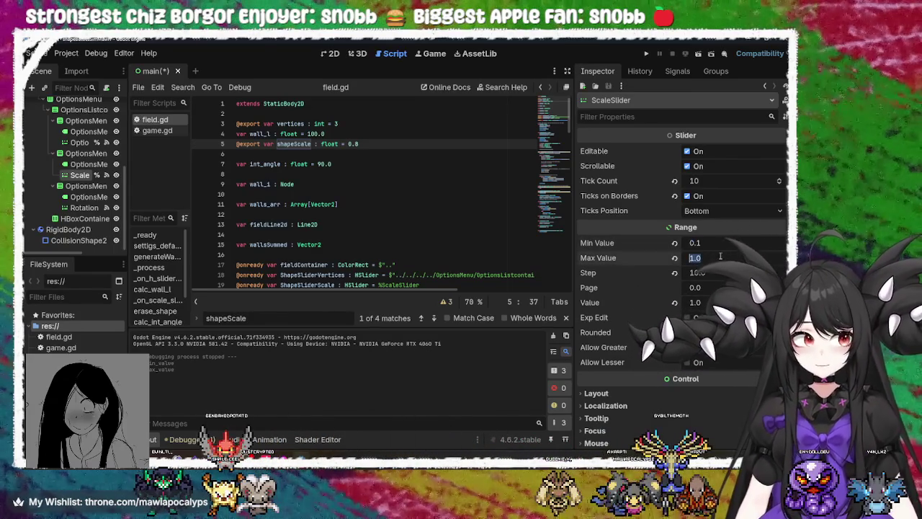
Step: Set Tick Count to 0, re-enable Ticks on Borders, and run the project
left_click(735, 182)
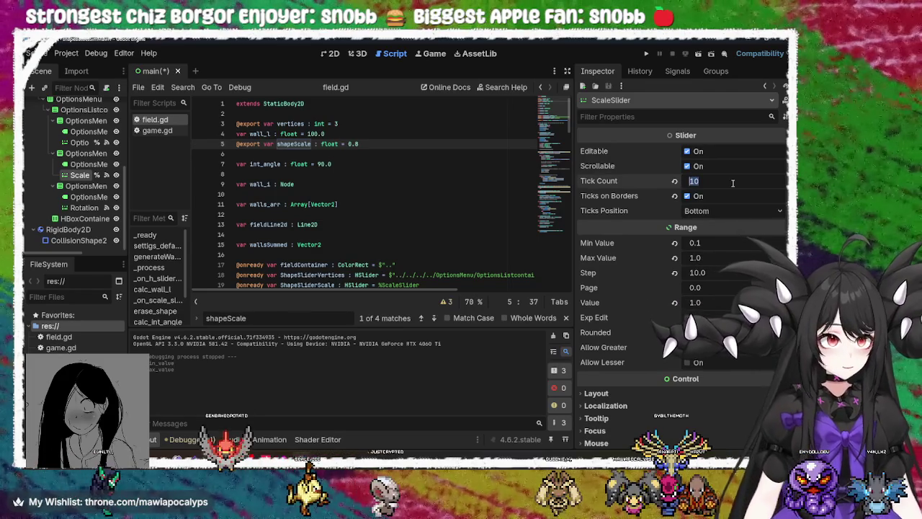
type("0.1")
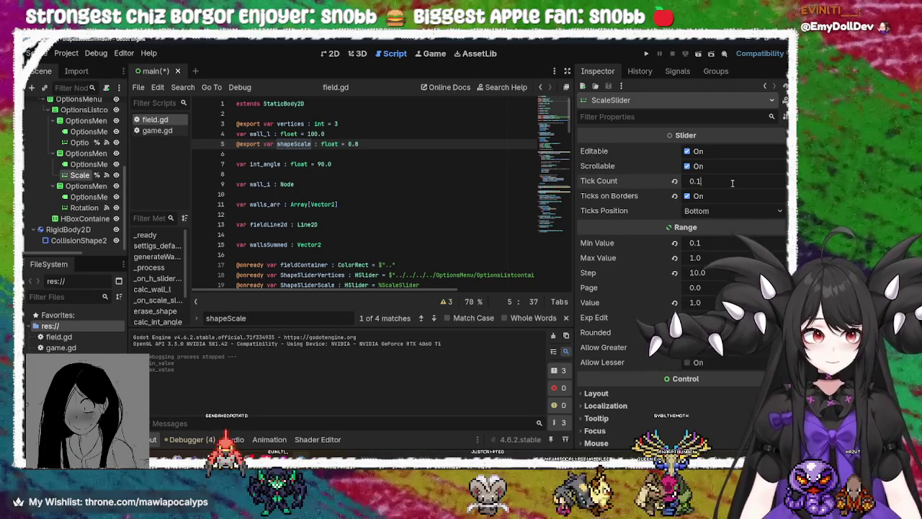
left_click(727, 192)
left_click(726, 196)
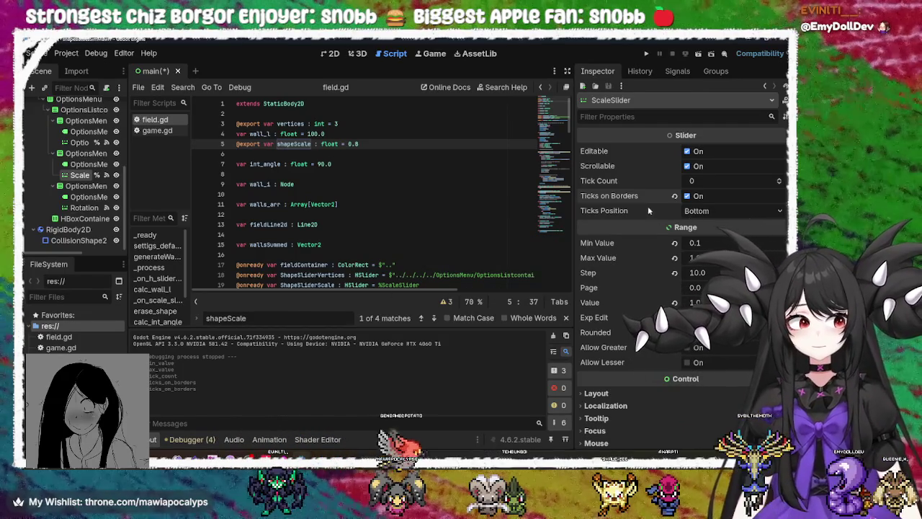
left_click(647, 54)
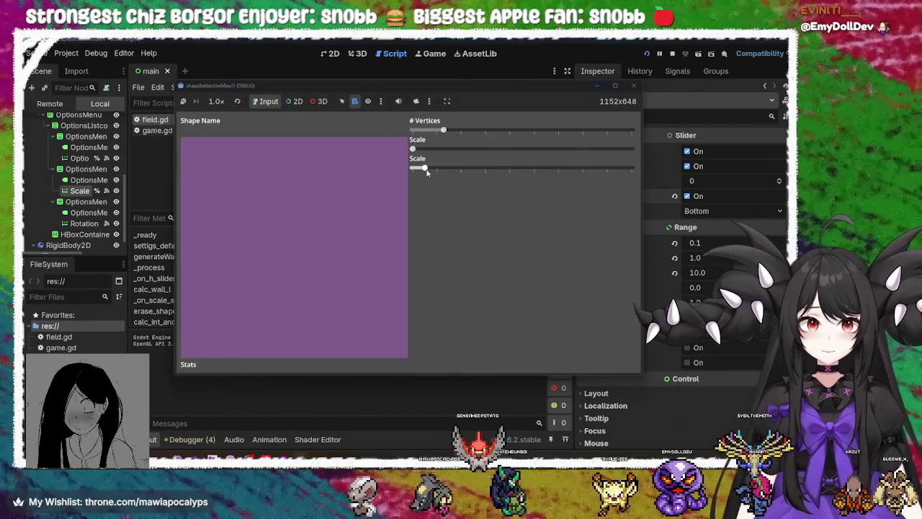
Step: Close the game, set the ScaleSlider Step to 0.1, and run the project again
left_click_drag(425, 168, 497, 169)
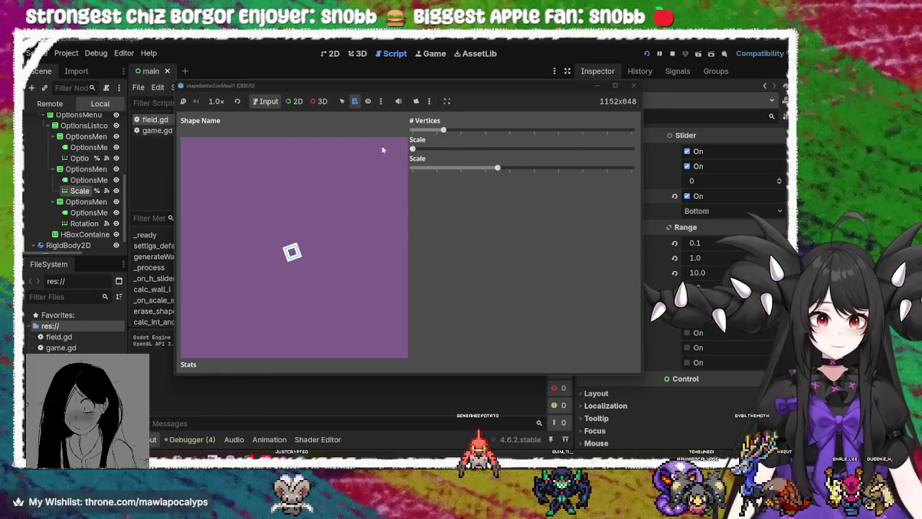
left_click(633, 86)
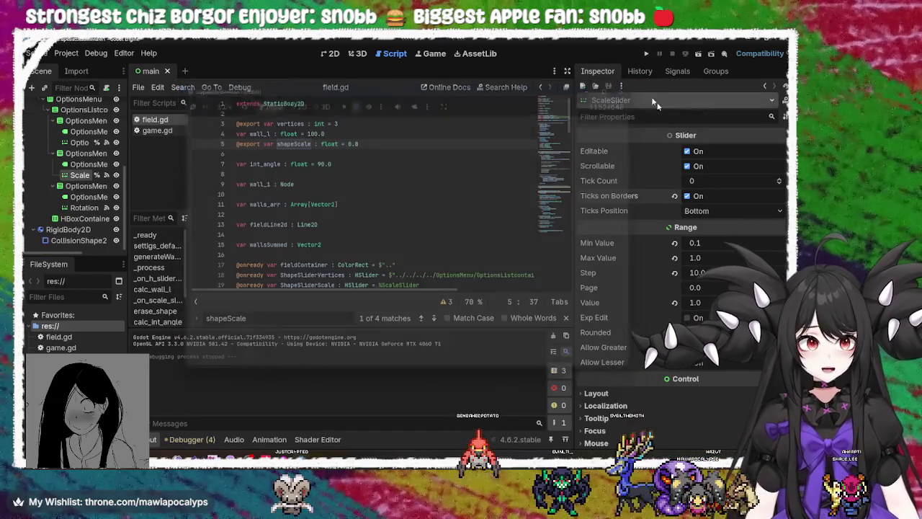
left_click(724, 272)
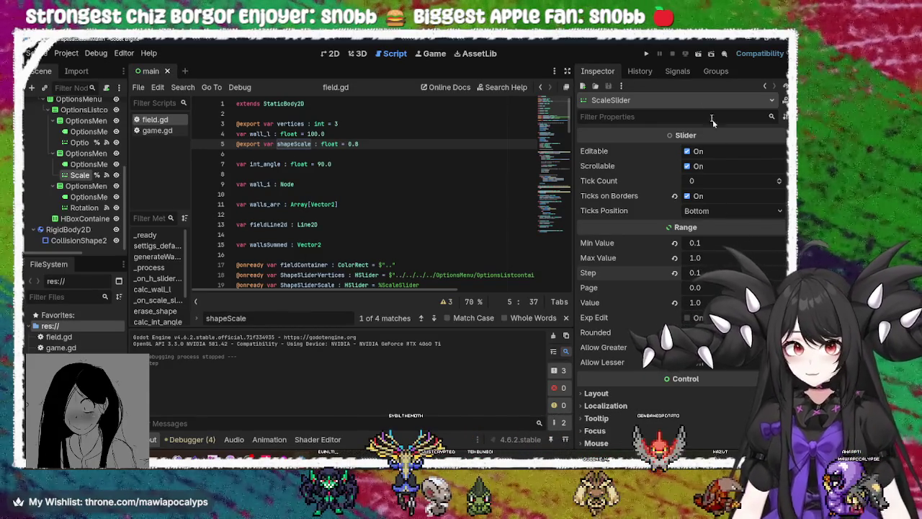
left_click(646, 53)
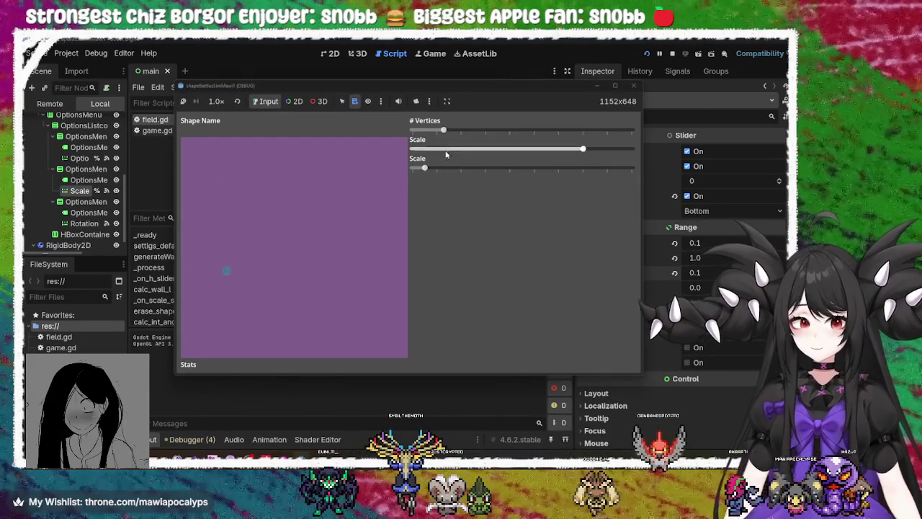
Step: Test the square's scale, rotation and vertex-count sliders in-game, then close the game
left_click_drag(581, 147, 583, 152)
left_click(582, 149)
mouse_move(583, 149)
left_mouse_down()
mouse_move(496, 149)
mouse_move(558, 149)
left_mouse_up()
mouse_move(424, 167)
left_mouse_down()
mouse_move(608, 168)
mouse_move(410, 168)
left_mouse_up()
mouse_move(443, 131)
left_mouse_down()
mouse_move(545, 131)
mouse_move(443, 131)
left_mouse_up()
left_click_drag(413, 168, 486, 178)
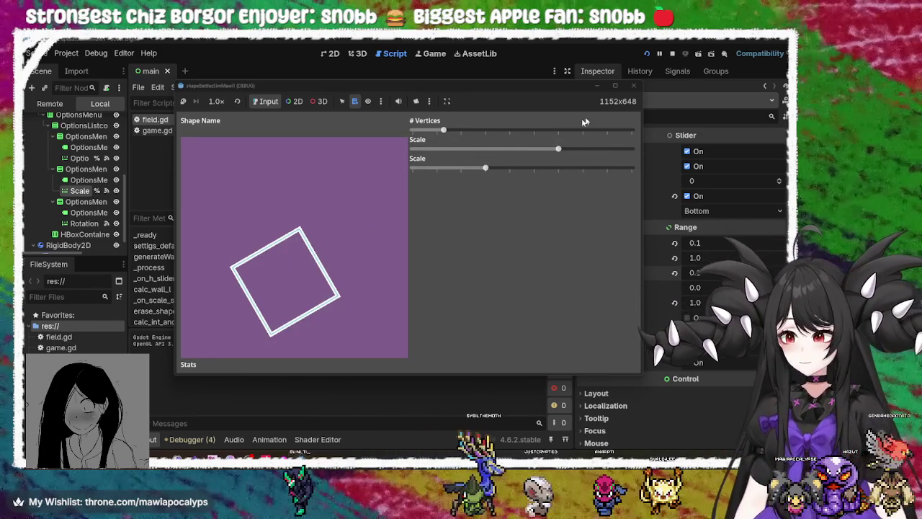
left_click(634, 87)
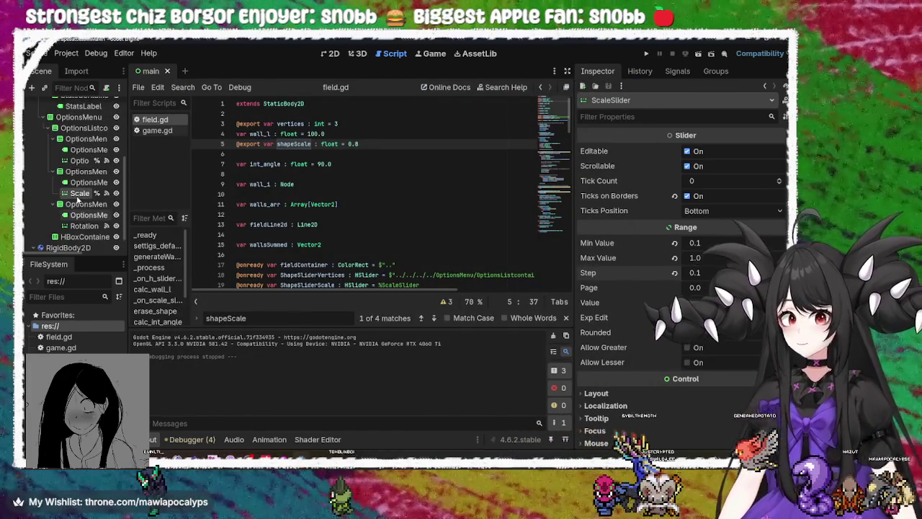
Step: Add a ColorRect child node under the Field node
scroll(78, 201, "up", 5)
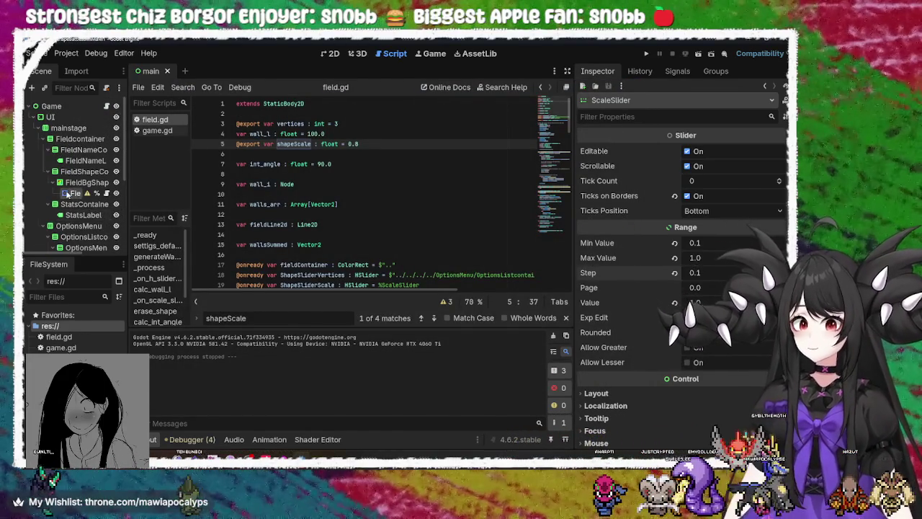
right_click(66, 193)
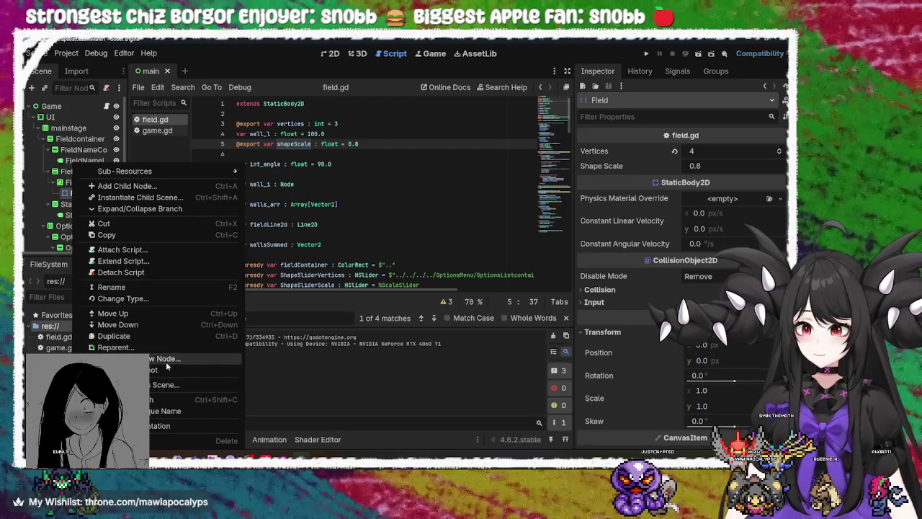
left_click(126, 186)
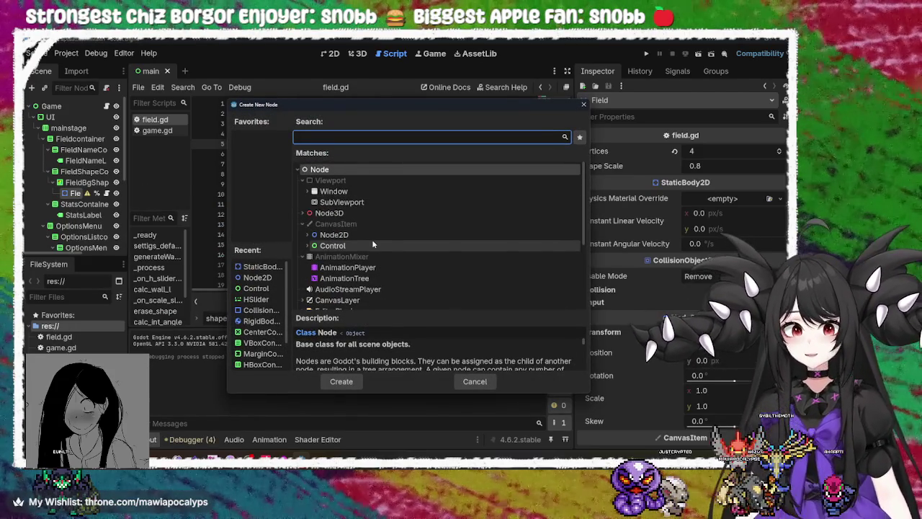
type("color")
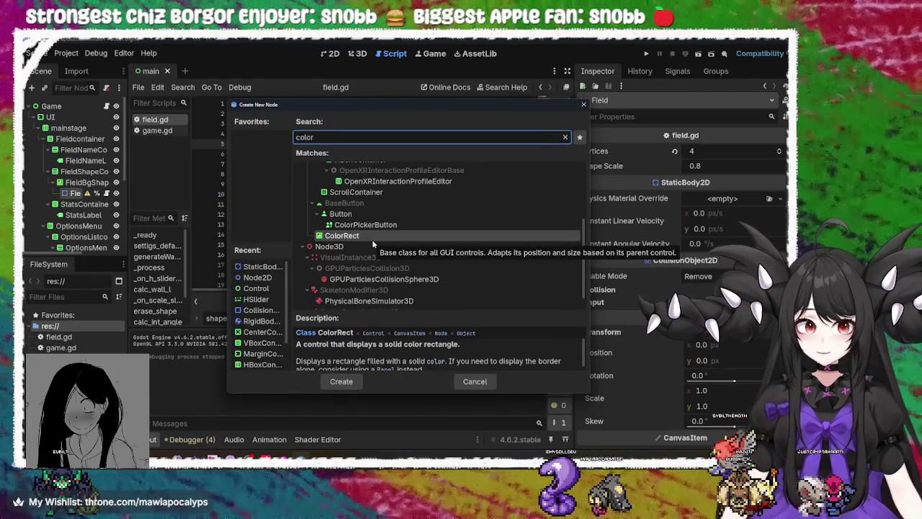
key("Return")
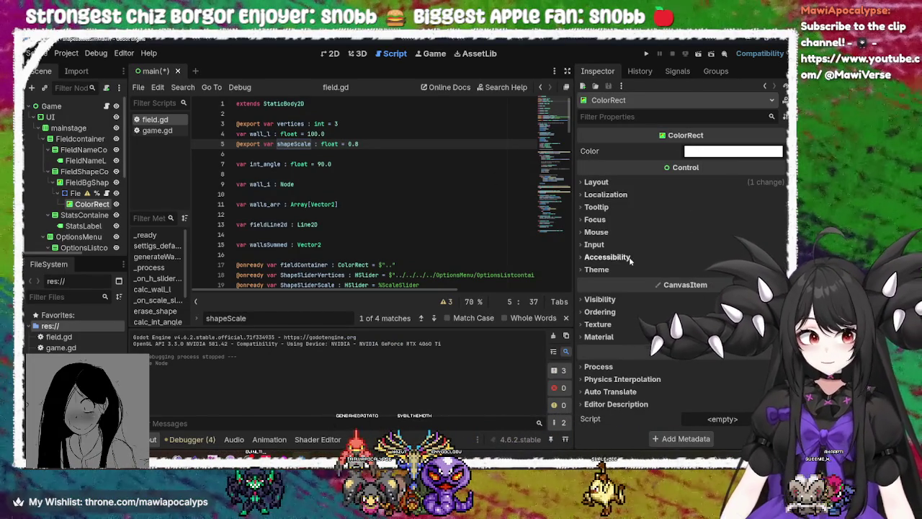
Step: Set the ColorRect Custom Minimum Size to 10 x 10 px and run the game
left_click(596, 182)
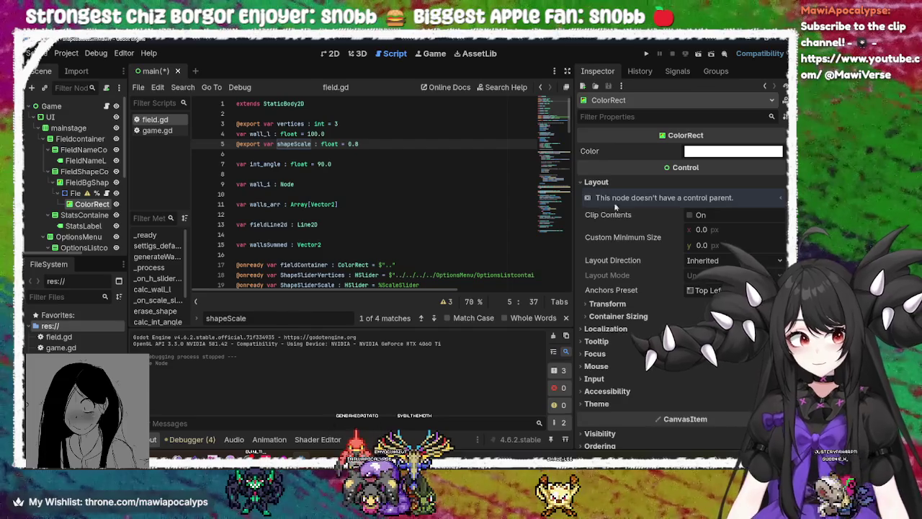
left_click(716, 228)
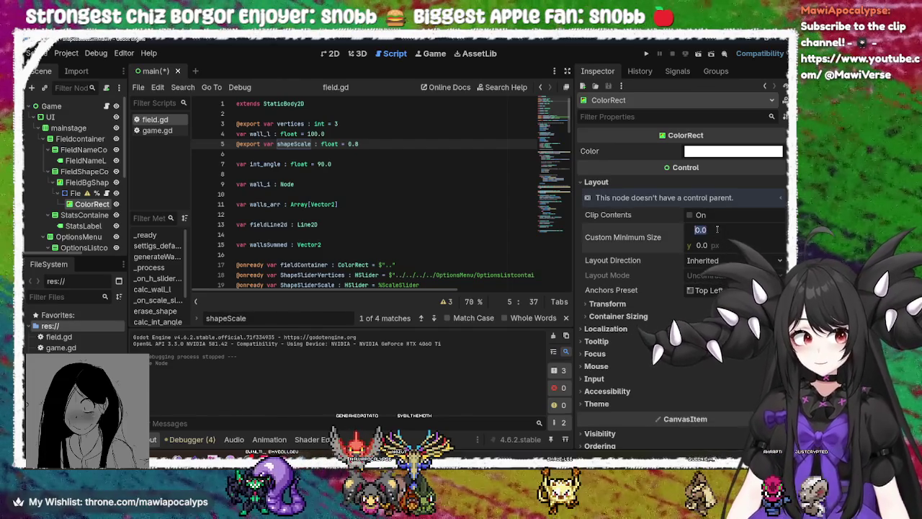
type("10")
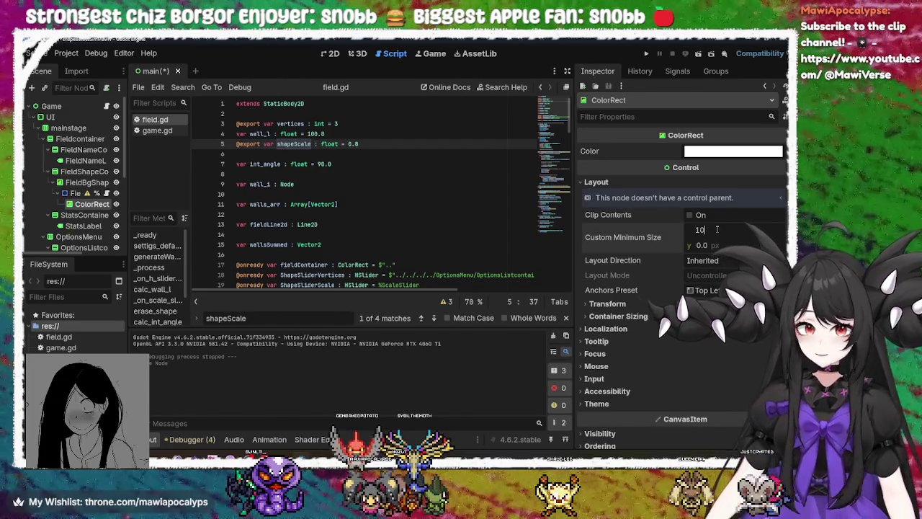
left_click(723, 244)
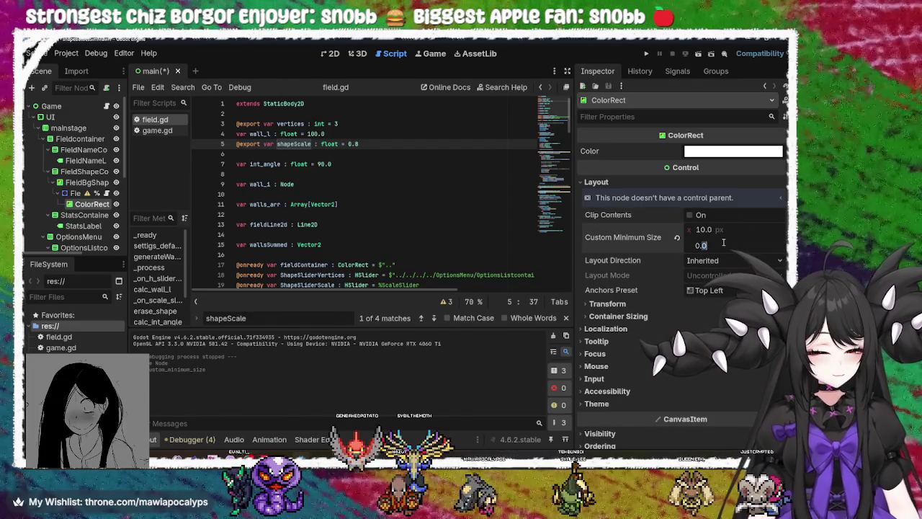
type("10")
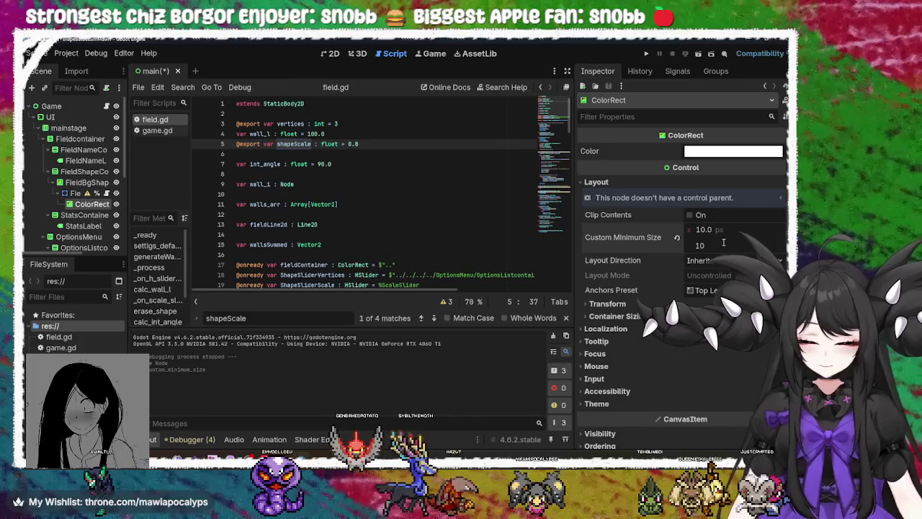
left_click(646, 54)
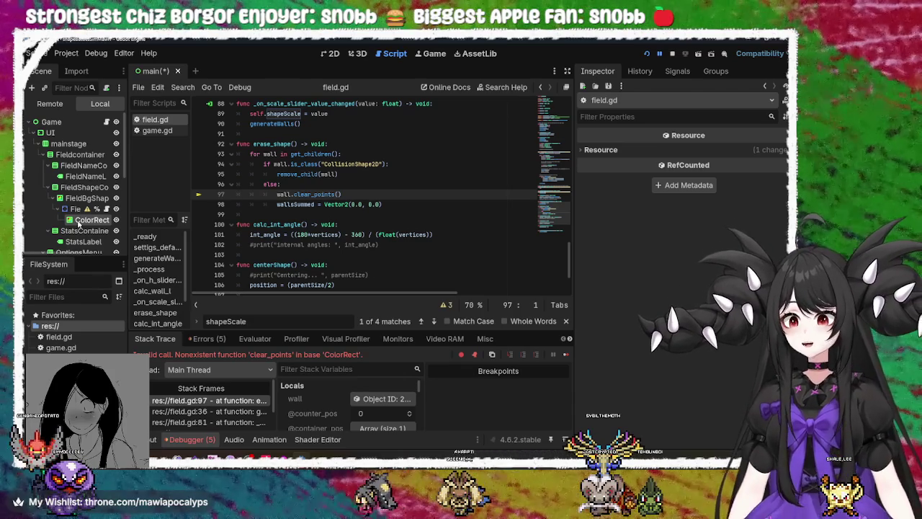
Step: Change line 96's else to elif wall.is_class("Line2D"): in erase_shape
scroll(421, 262, "down", 3)
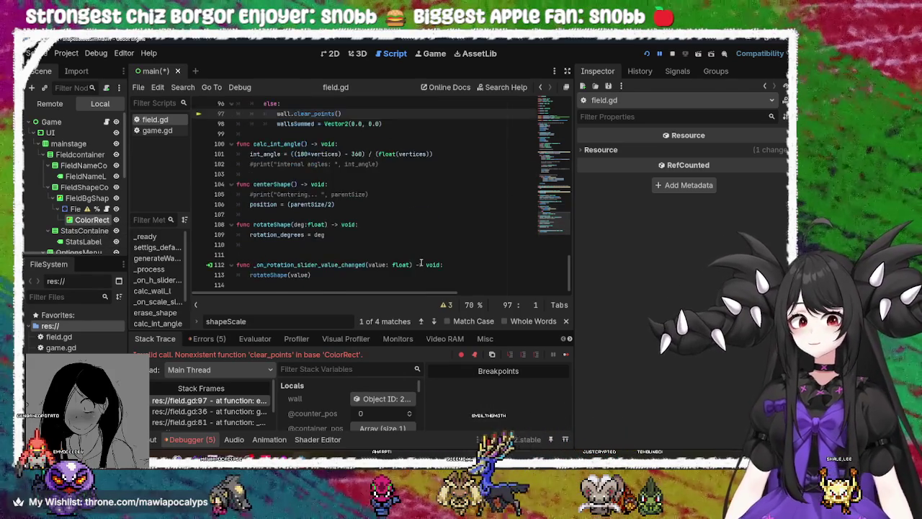
scroll(421, 262, "up", 4)
double_click(277, 195)
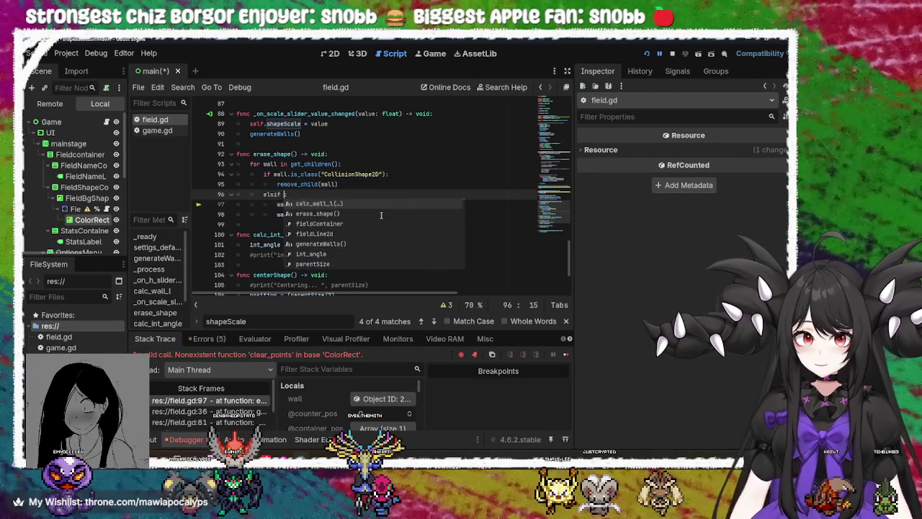
key("BackSpace")
key("BackSpace")
key("BackSpace")
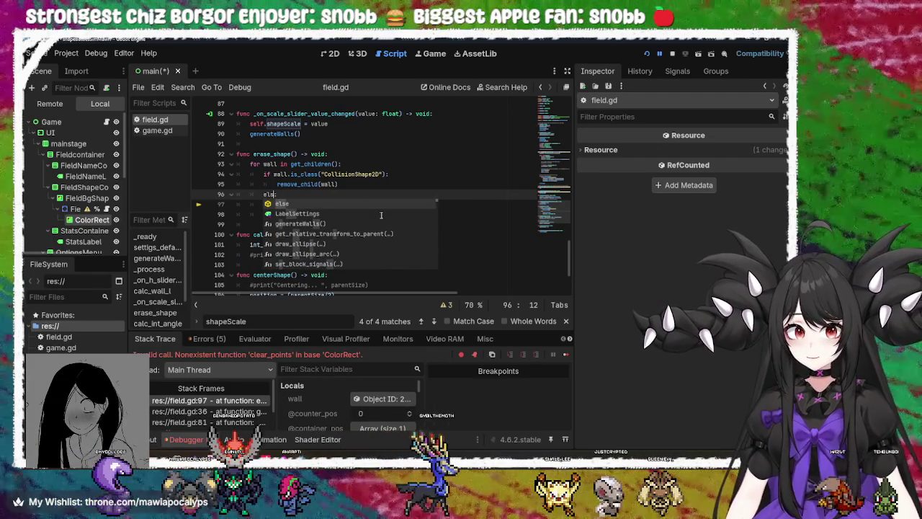
key("BackSpace")
type("if ")
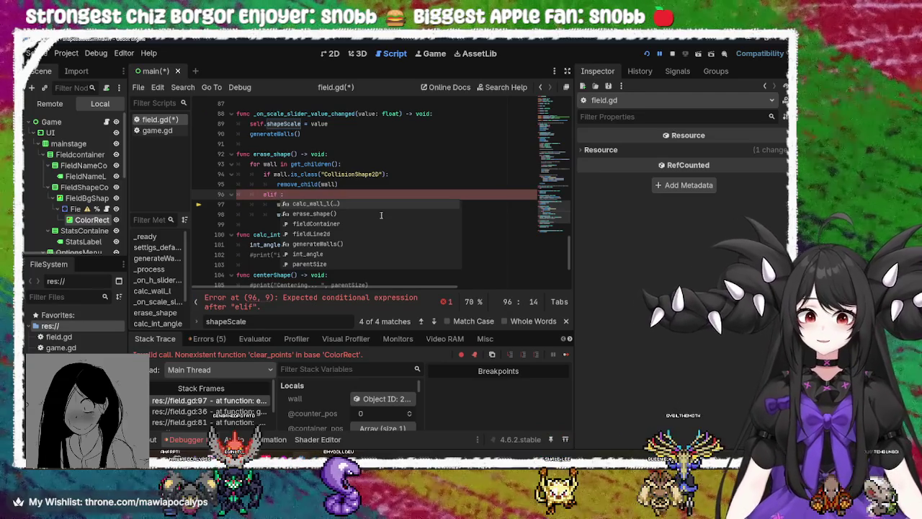
type("wall")
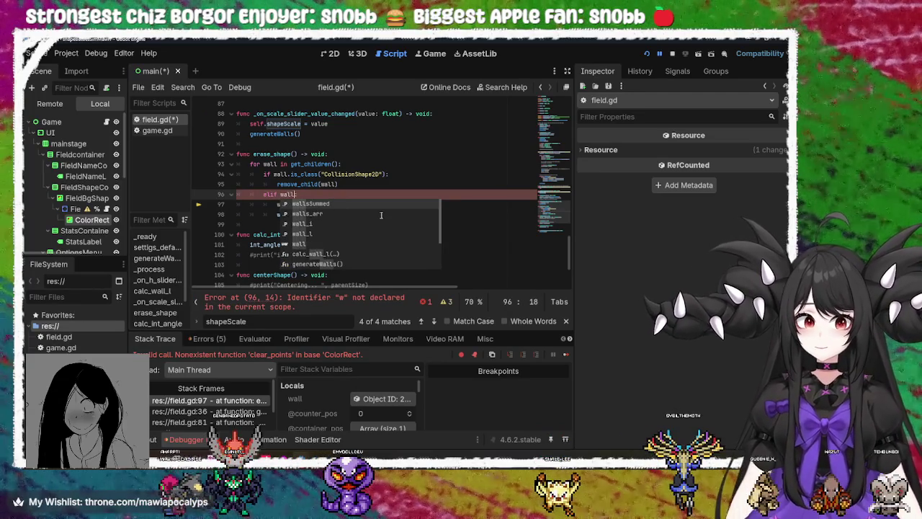
type(".is")
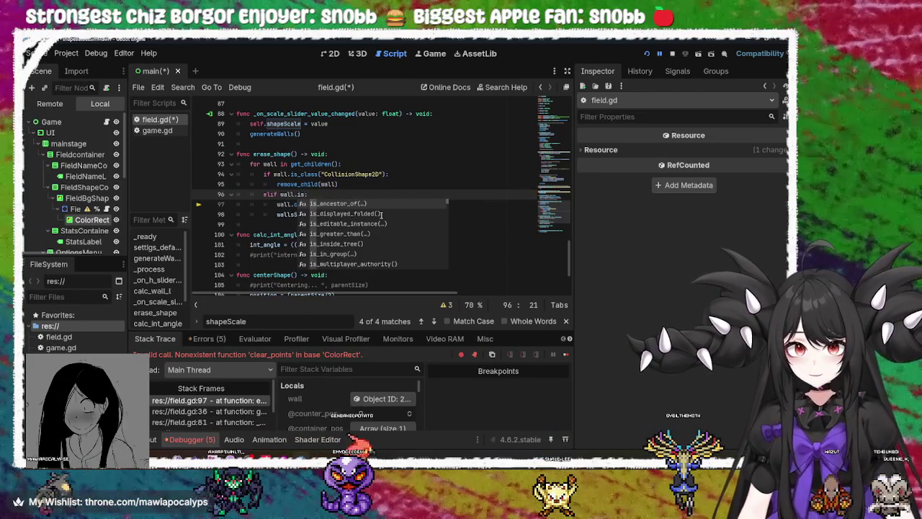
type("_cl")
key("Return")
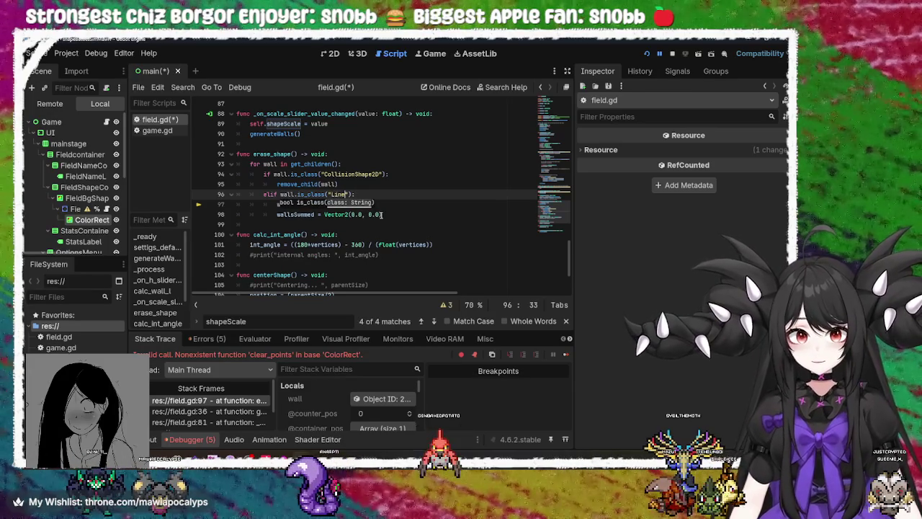
type("2")
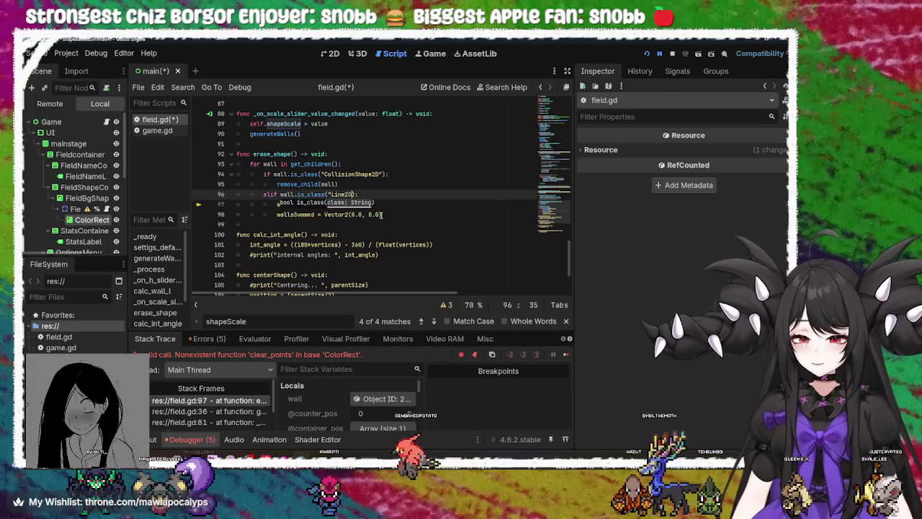
type("D")
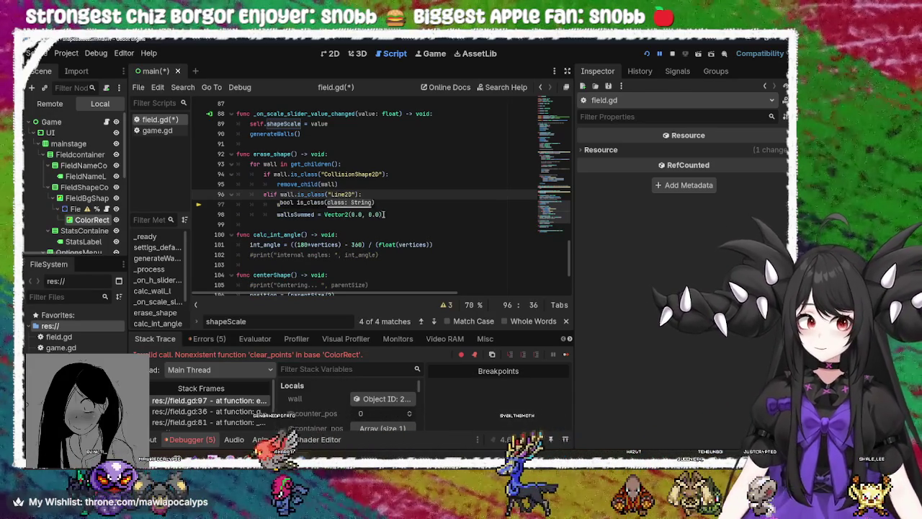
left_click(348, 195)
Step: Review the edited erase_shape code and save field.gd
scroll(382, 209, "up", 15)
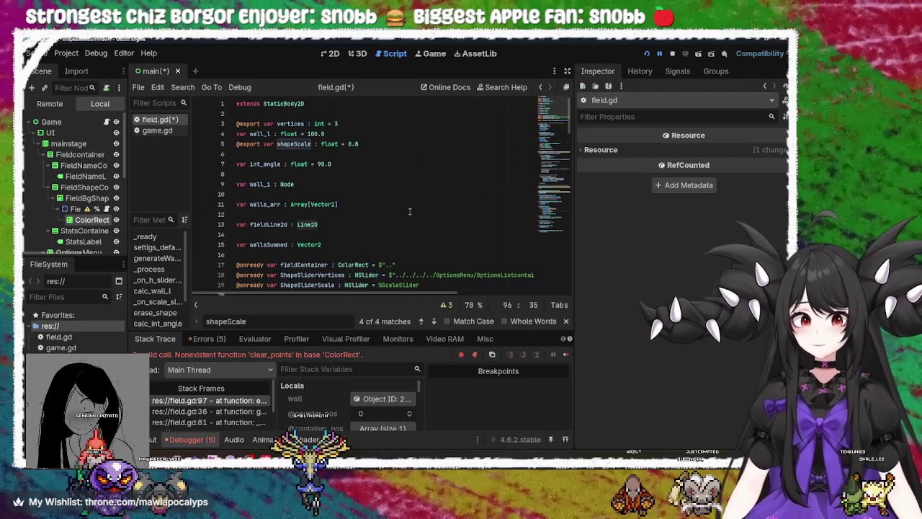
scroll(409, 211, "down", 3)
scroll(407, 212, "up", 1)
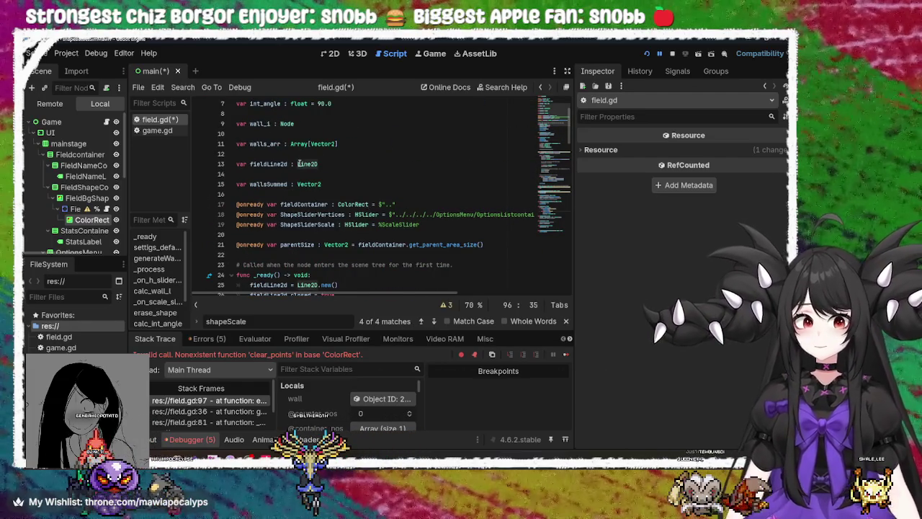
scroll(404, 226, "down", 10)
key("ctrl+s")
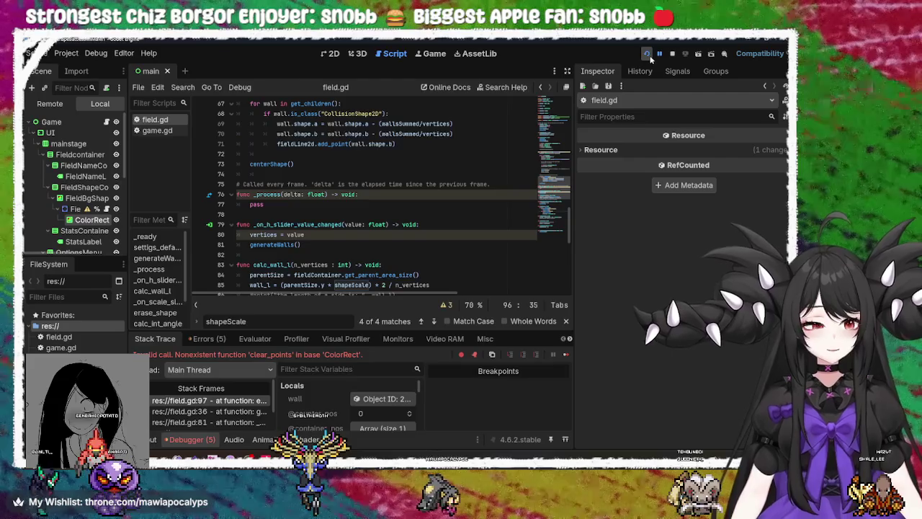
Step: Run the game, vary # Vertices and Scale to draw pentagon, hexagon and square outlines, then close it
left_click(648, 55)
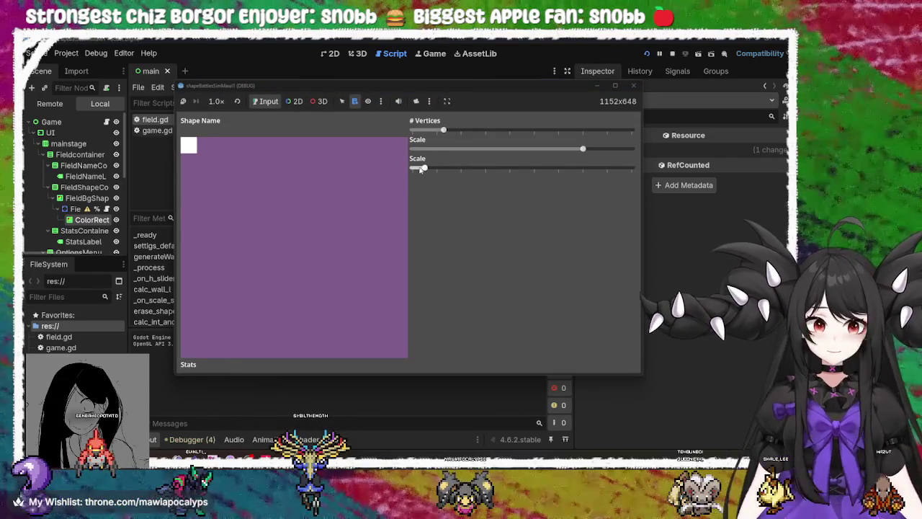
mouse_move(520, 168)
left_mouse_down()
mouse_move(408, 175)
mouse_move(541, 177)
mouse_move(431, 180)
mouse_move(578, 193)
mouse_move(339, 191)
mouse_move(617, 184)
mouse_move(393, 178)
mouse_move(613, 174)
mouse_move(403, 177)
mouse_move(634, 178)
mouse_move(452, 185)
mouse_move(360, 200)
mouse_move(447, 184)
mouse_move(363, 180)
left_mouse_up()
mouse_move(418, 171)
left_mouse_down()
mouse_move(634, 170)
mouse_move(385, 171)
mouse_move(546, 193)
left_mouse_up()
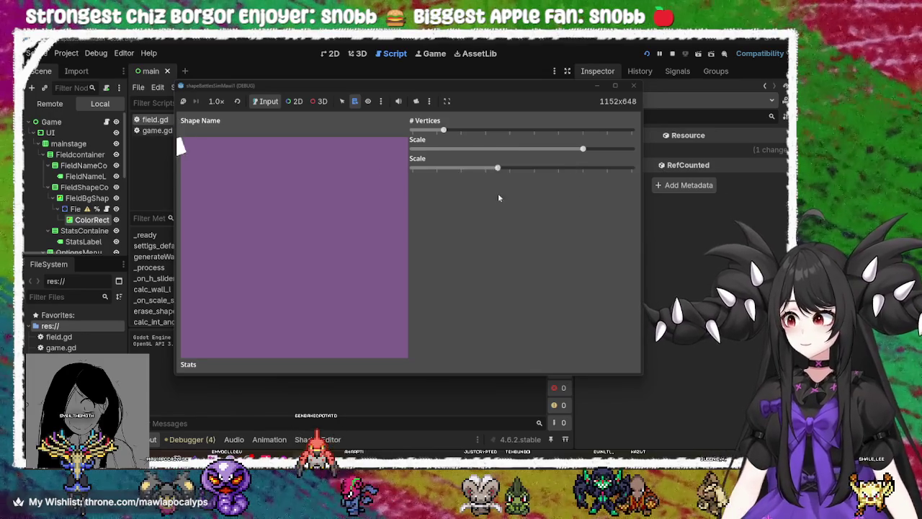
left_click_drag(461, 129, 452, 130)
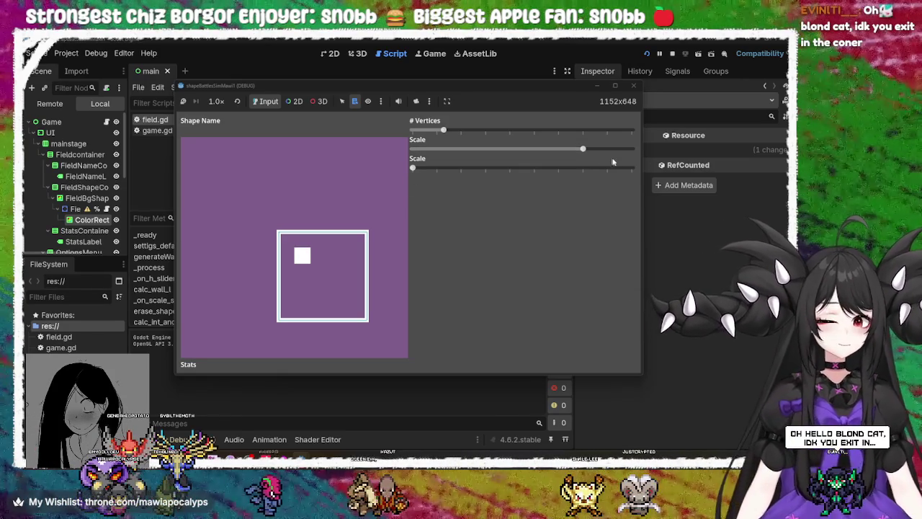
mouse_move(583, 149)
left_mouse_down()
mouse_move(431, 151)
mouse_move(537, 166)
mouse_move(434, 153)
left_mouse_up()
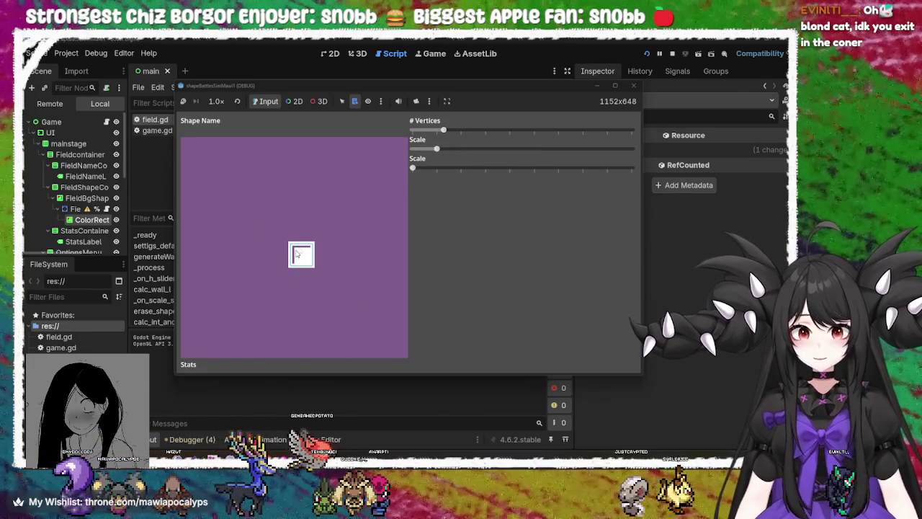
mouse_move(437, 150)
left_mouse_down()
mouse_move(551, 150)
mouse_move(654, 164)
left_mouse_up()
mouse_move(435, 136)
left_mouse_down()
mouse_move(600, 131)
mouse_move(410, 139)
mouse_move(503, 135)
mouse_move(432, 131)
left_mouse_up()
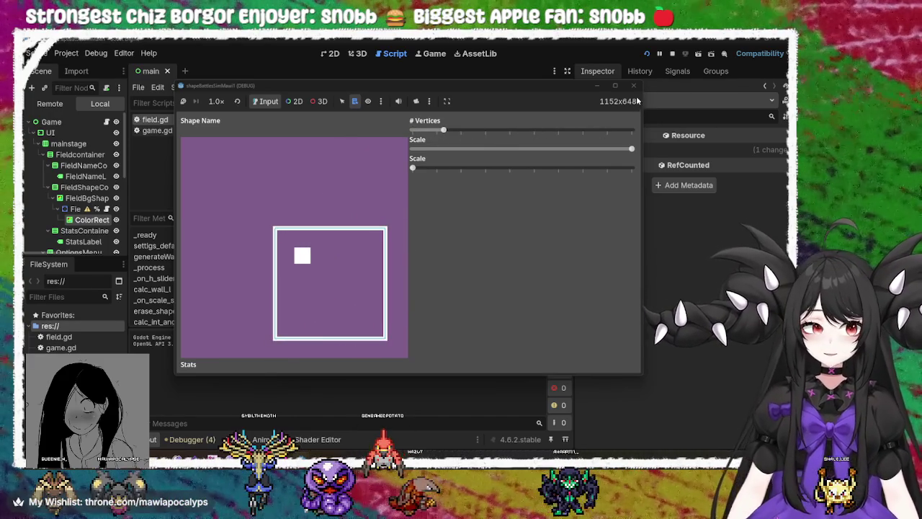
left_click(633, 86)
scroll(362, 234, "up", 10)
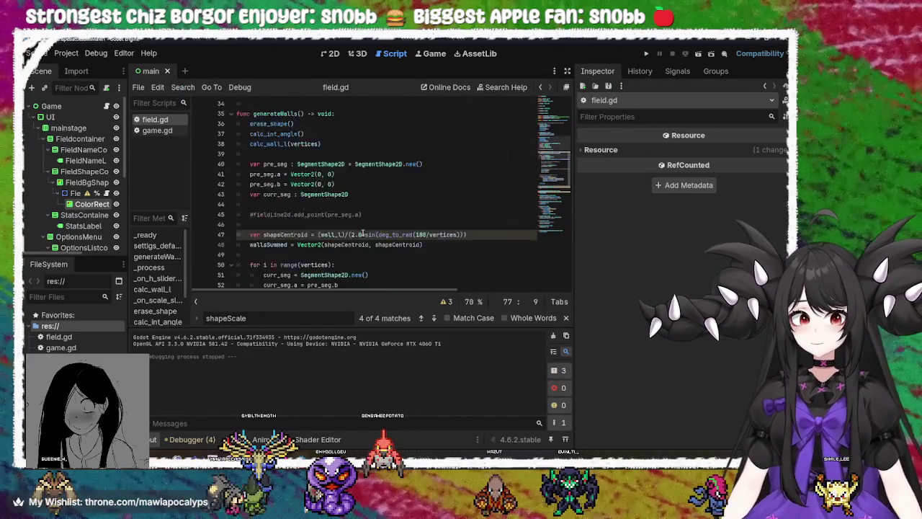
Step: Open the script warnings list and type '.0' into the shapeCentroid line near line 47
scroll(362, 235, "up", 10)
left_click(310, 234)
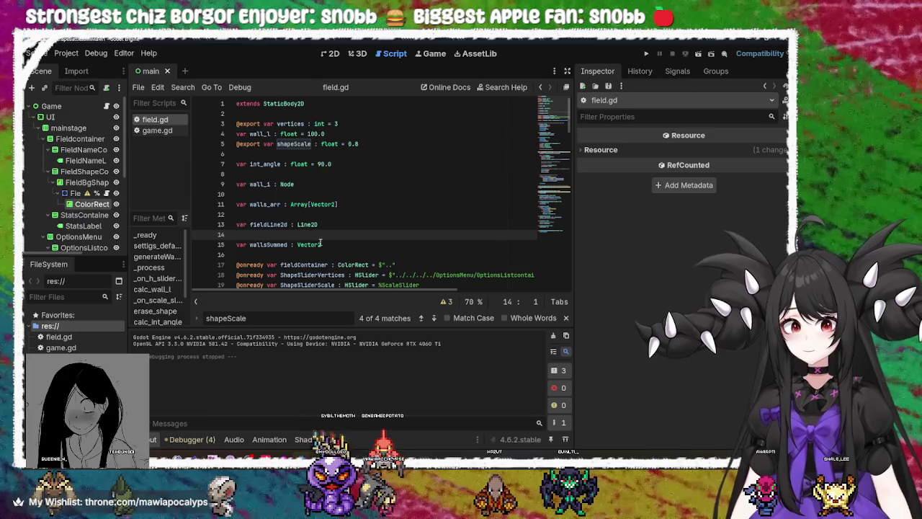
left_click(276, 244)
scroll(348, 270, "down", 10)
scroll(348, 270, "up", 4)
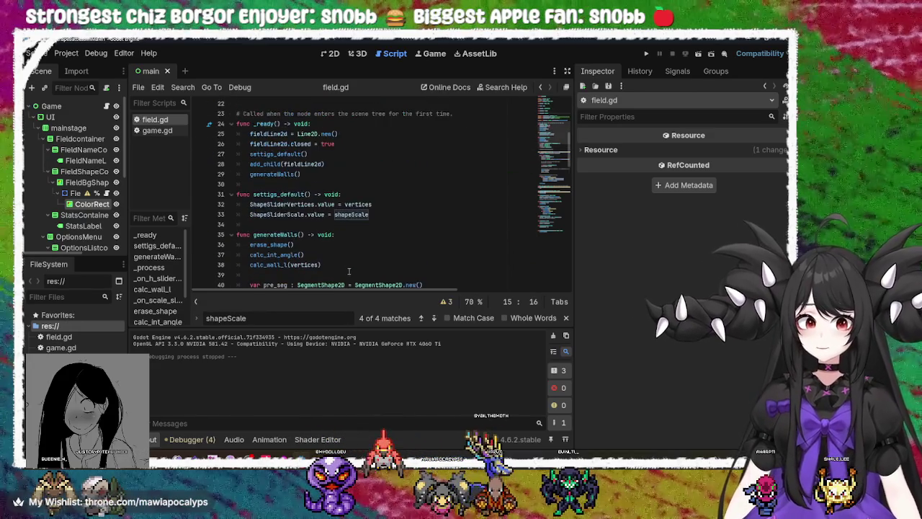
scroll(325, 215, "down", 5)
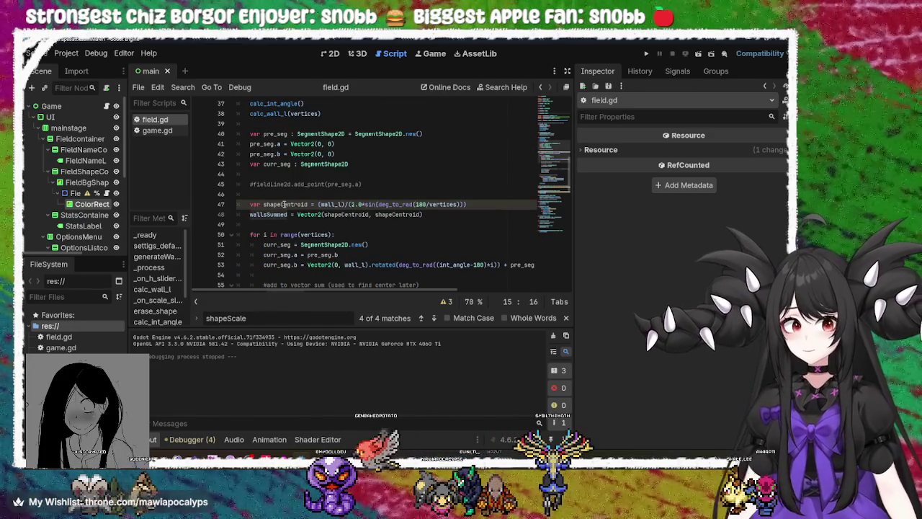
left_click(284, 205)
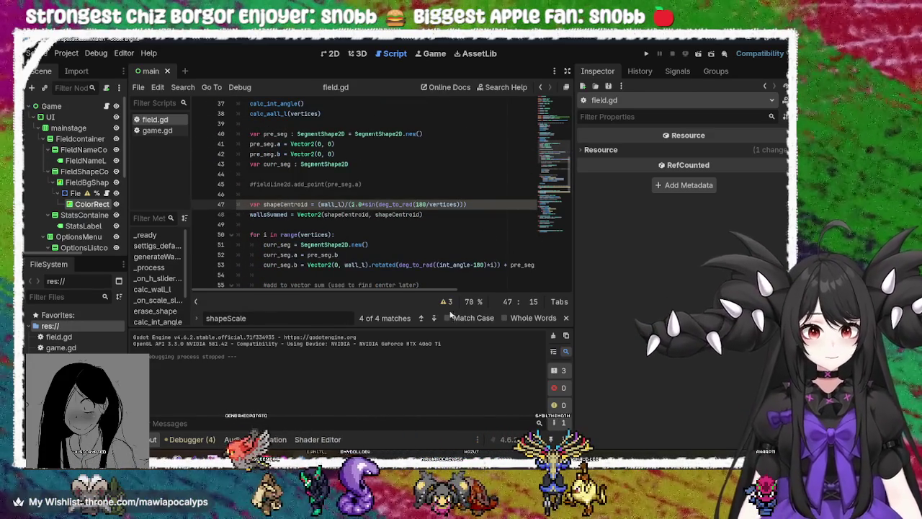
left_click(448, 302)
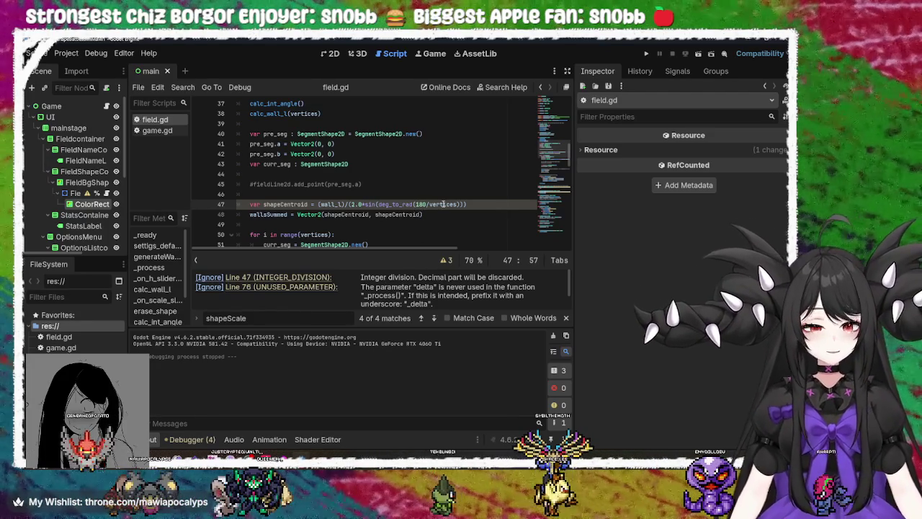
mouse_move(443, 204)
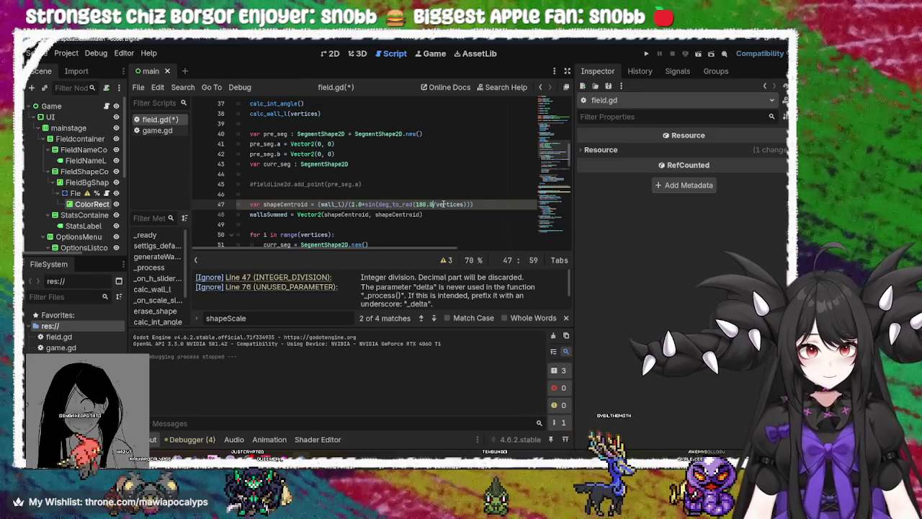
type(".0")
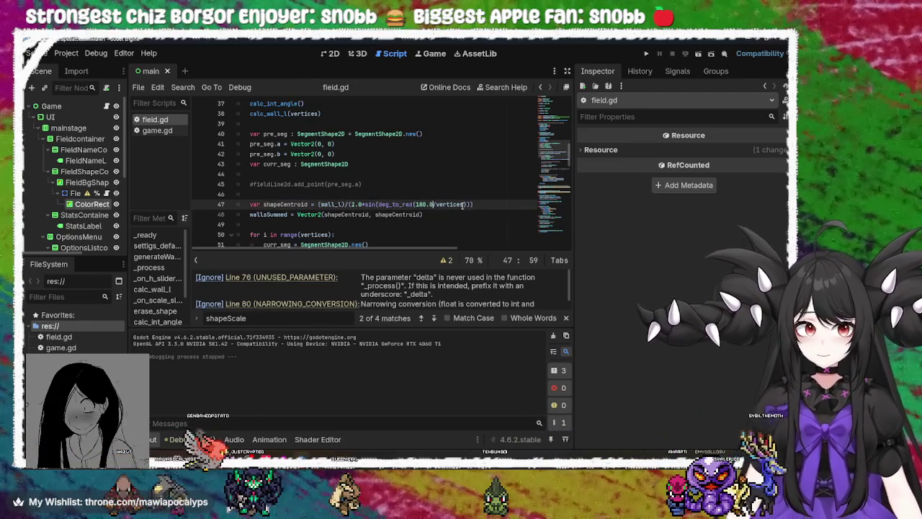
left_click(462, 205)
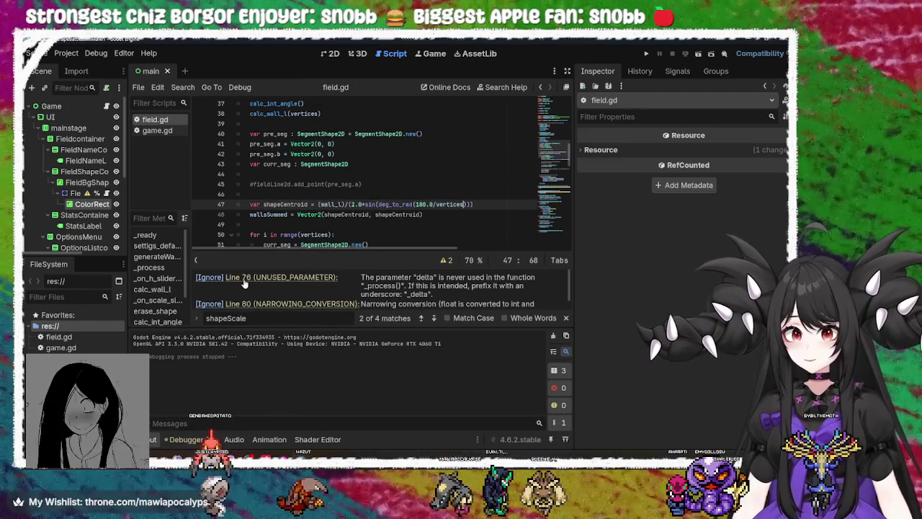
Step: Wrap value in int() on line 80 to fix the narrowing-conversion warning, and save
scroll(407, 296, "down", 1)
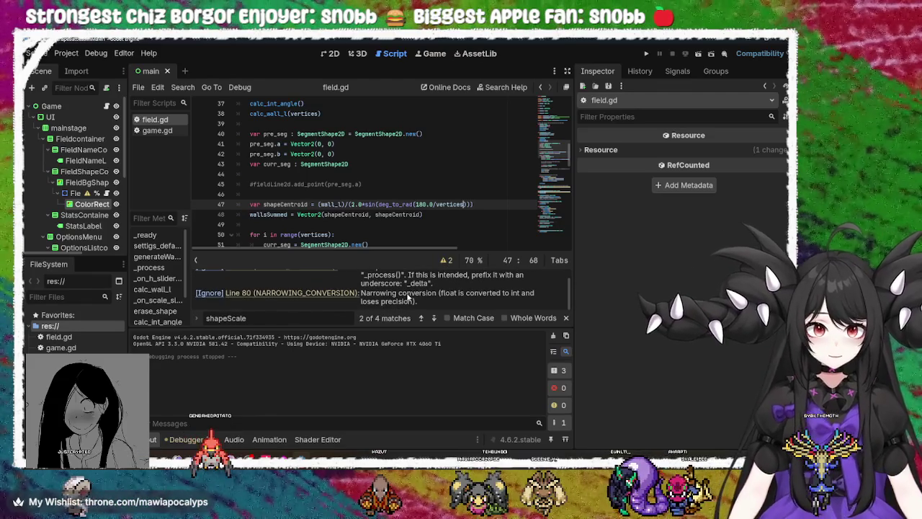
left_click(326, 296)
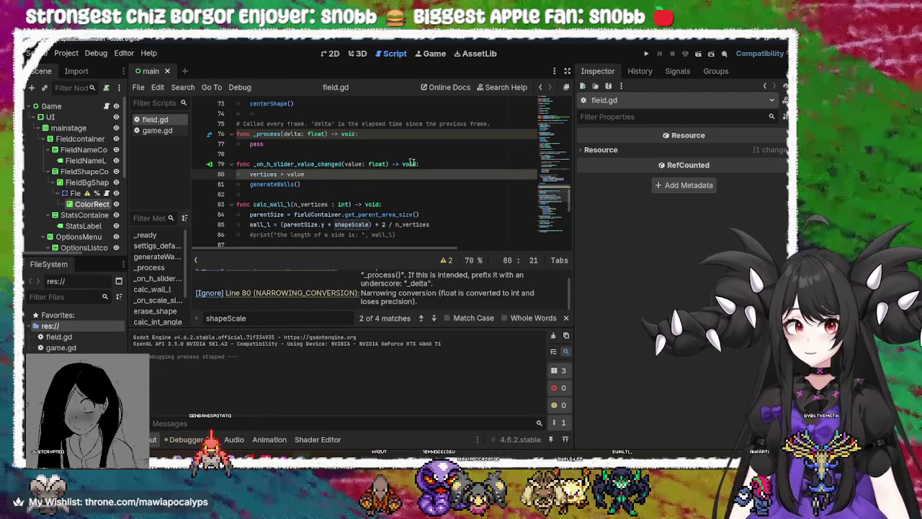
double_click(271, 174)
left_click(306, 174)
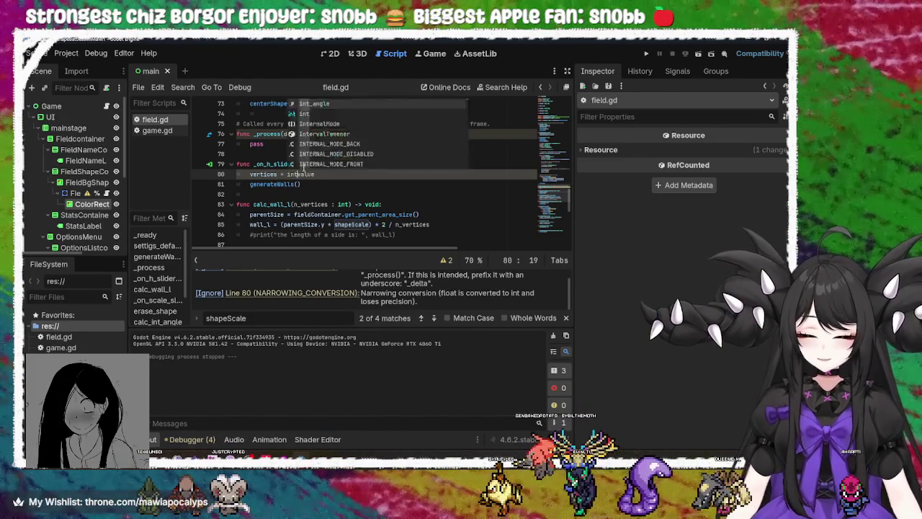
type("int")
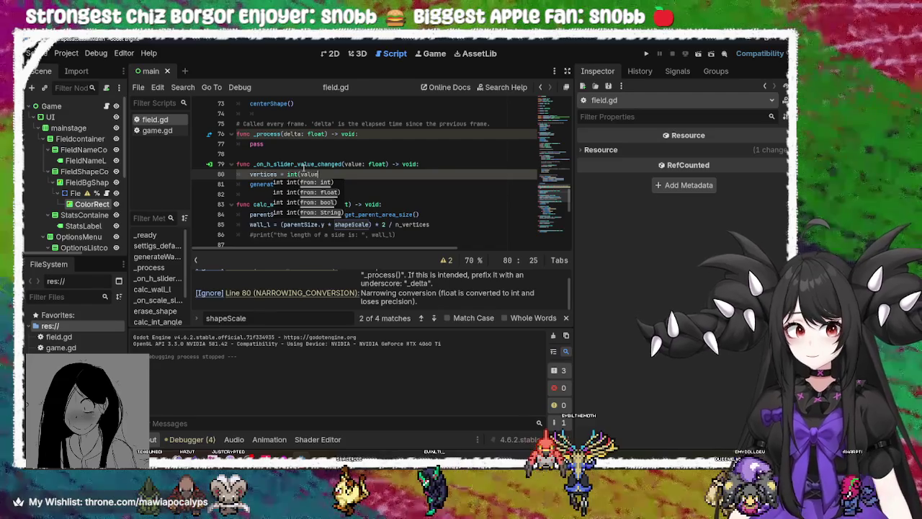
key("End")
type(")")
key("ctrl+s")
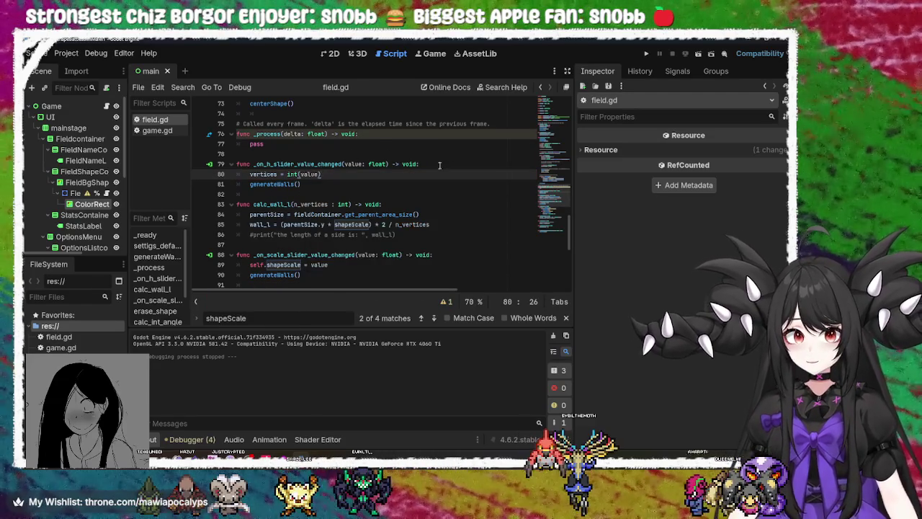
Step: Try deleting _process's unused delta parameter on line 76, undo it, and save again
left_click(396, 234)
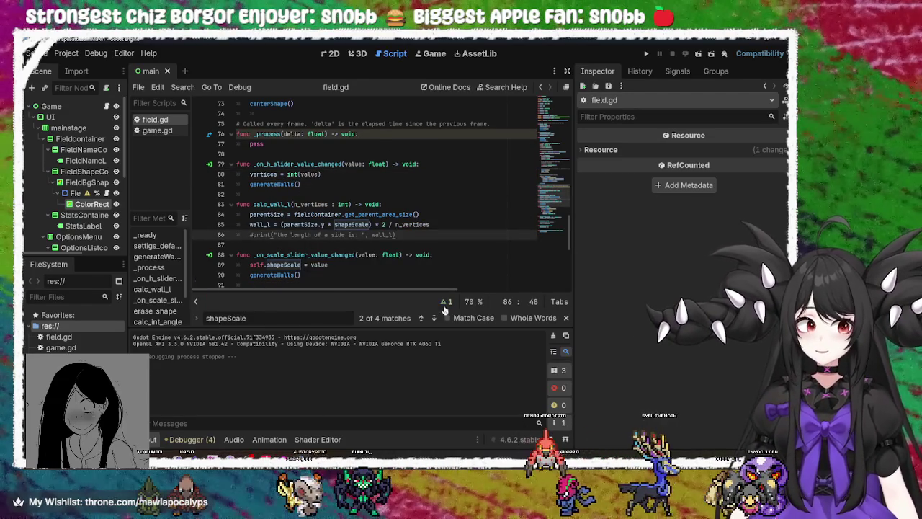
left_click(446, 301)
left_click(324, 280)
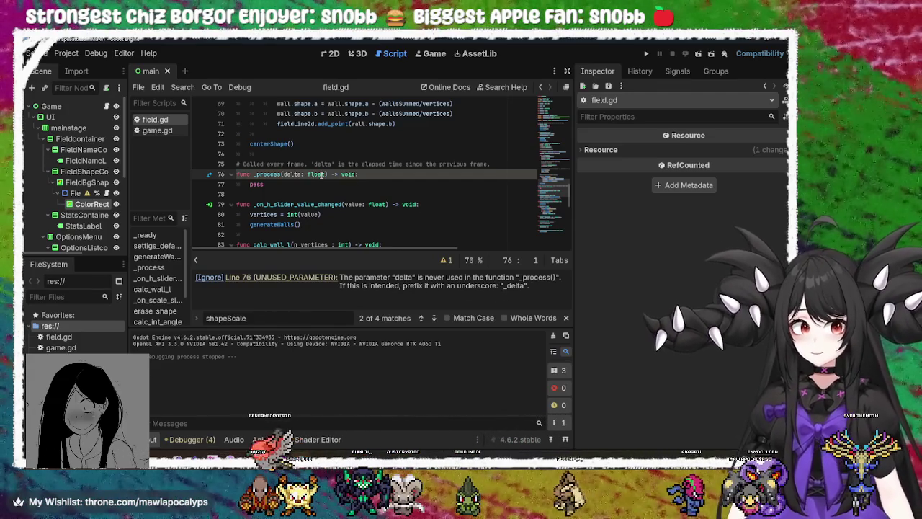
mouse_move(326, 175)
left_click_drag(327, 175, 282, 175)
key("BackSpace")
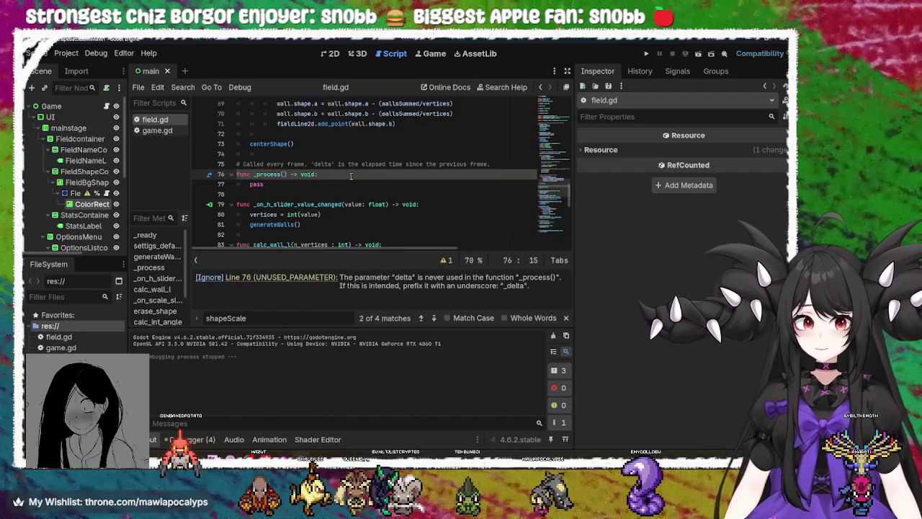
left_click(381, 187)
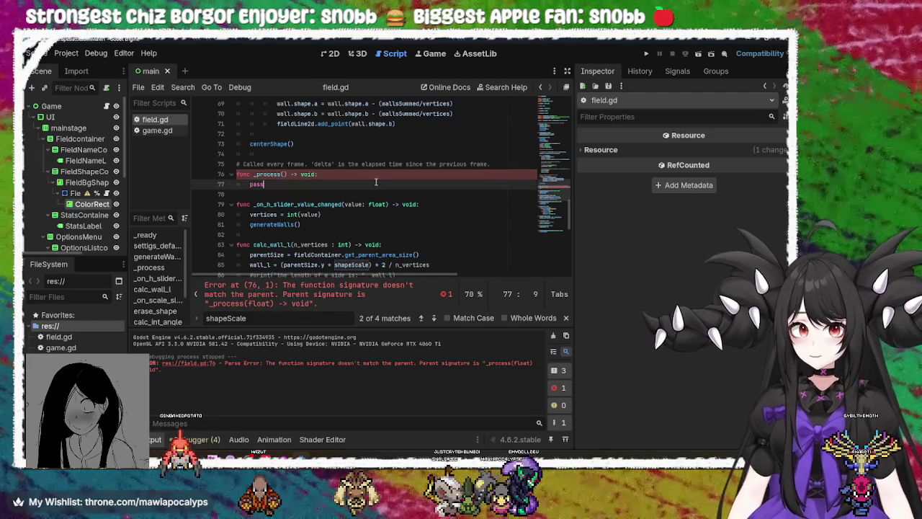
key("ctrl+z")
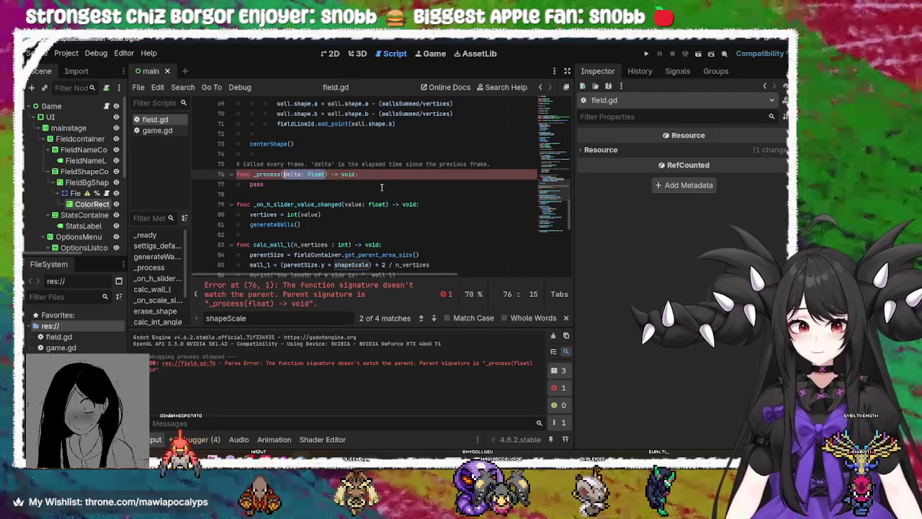
left_click(378, 184)
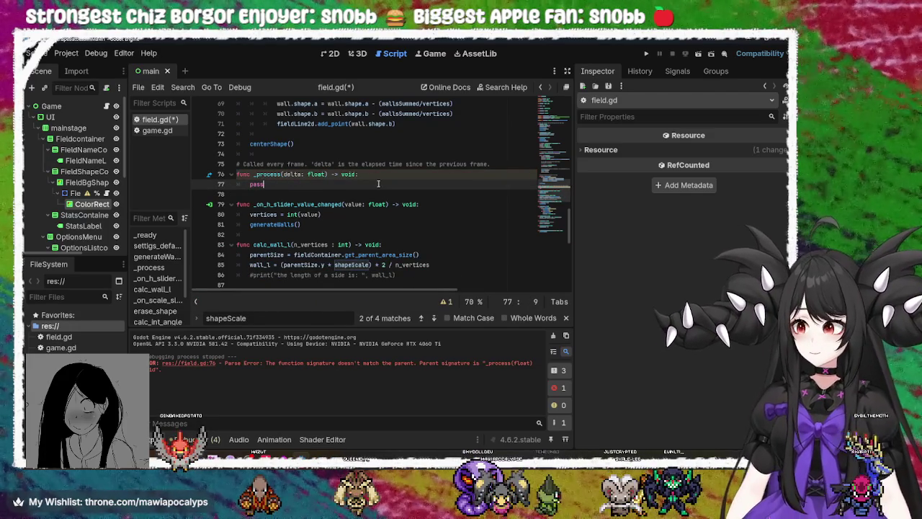
key("ctrl+s")
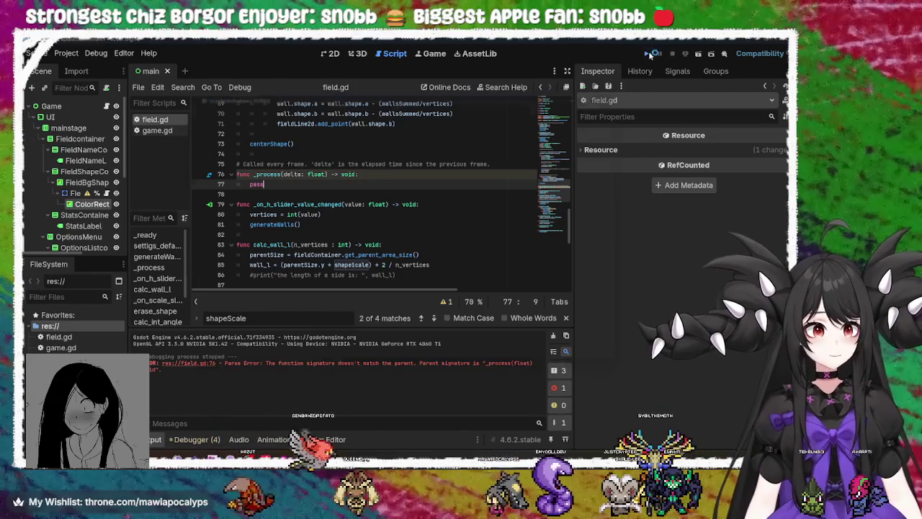
left_click(648, 54)
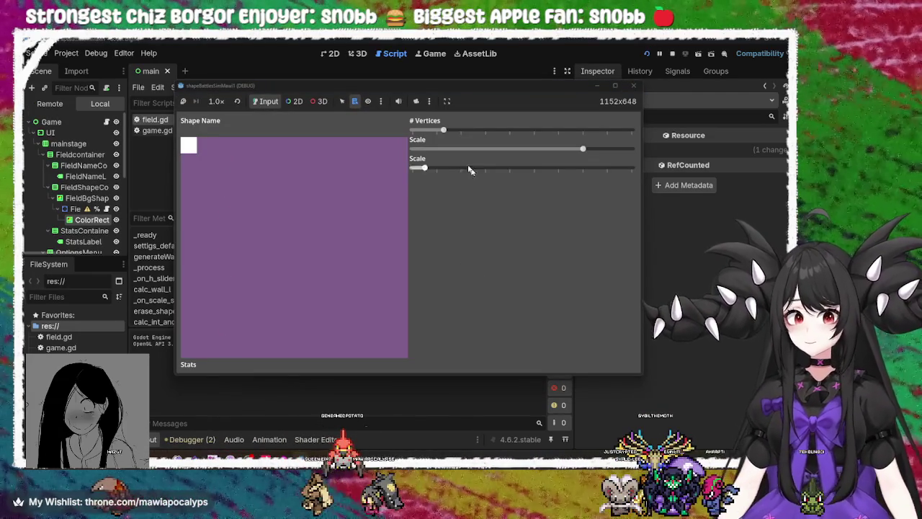
mouse_move(423, 173)
left_mouse_down()
mouse_move(503, 180)
mouse_move(370, 165)
left_mouse_up()
mouse_move(442, 131)
left_mouse_down()
mouse_move(462, 132)
mouse_move(430, 134)
mouse_move(450, 135)
left_mouse_up()
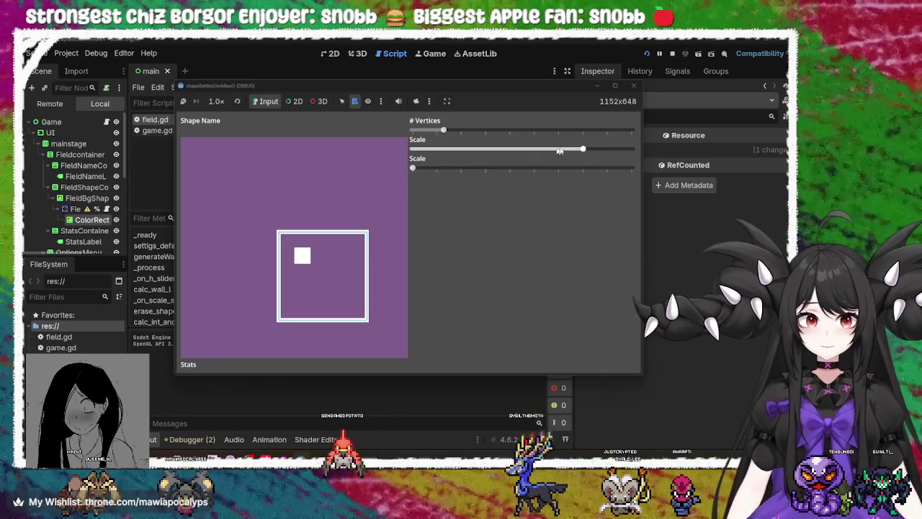
left_click_drag(586, 150, 509, 149)
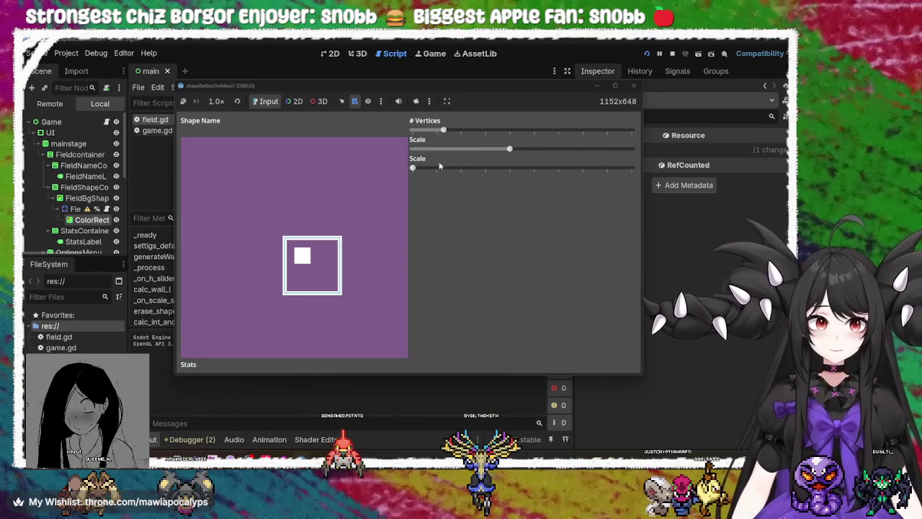
mouse_move(416, 168)
left_mouse_down()
mouse_move(555, 168)
mouse_move(434, 168)
mouse_move(669, 189)
mouse_move(457, 177)
mouse_move(641, 171)
mouse_move(310, 165)
mouse_move(489, 200)
mouse_move(477, 172)
mouse_move(537, 172)
mouse_move(473, 173)
left_mouse_up()
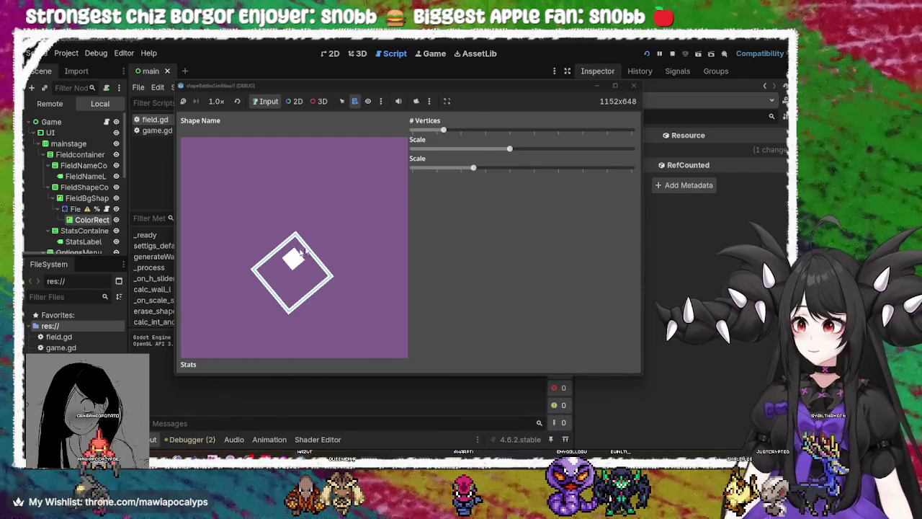
left_click(633, 86)
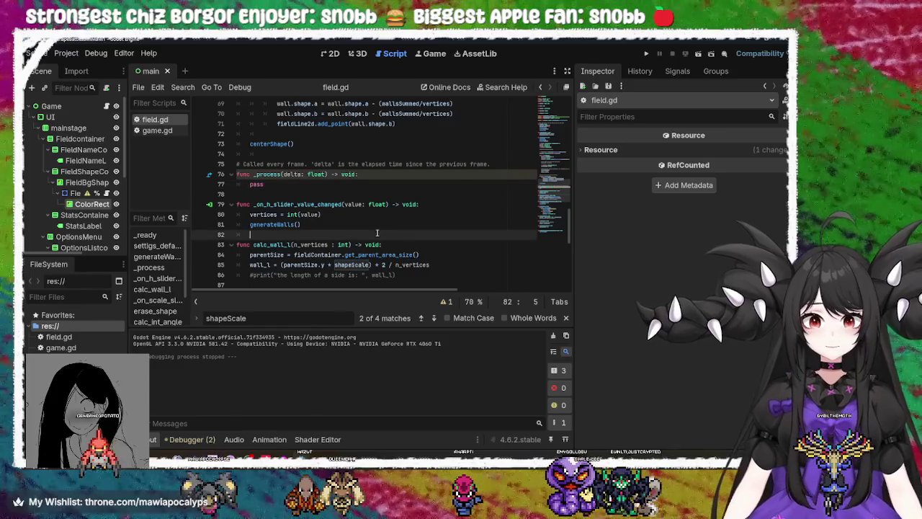
scroll(377, 233, "up", 5)
left_click(314, 186)
scroll(310, 209, "up", 2)
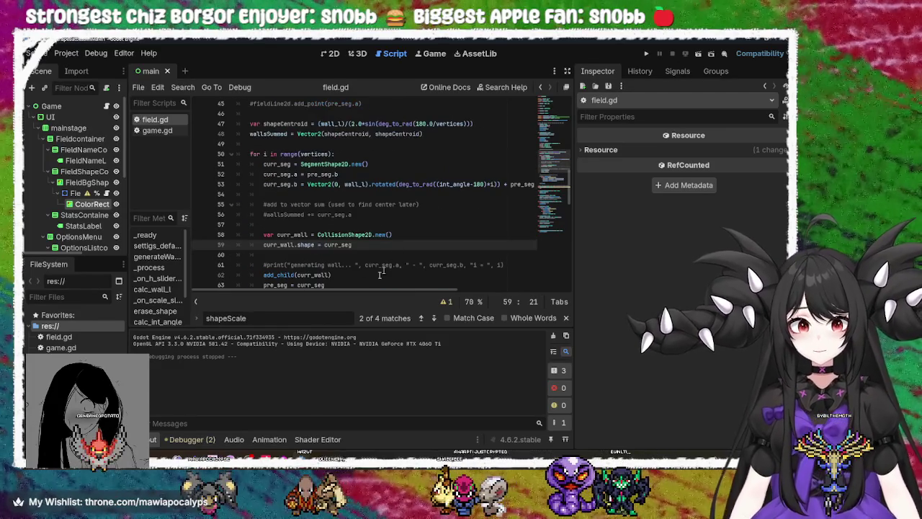
scroll(288, 245, "up", 9)
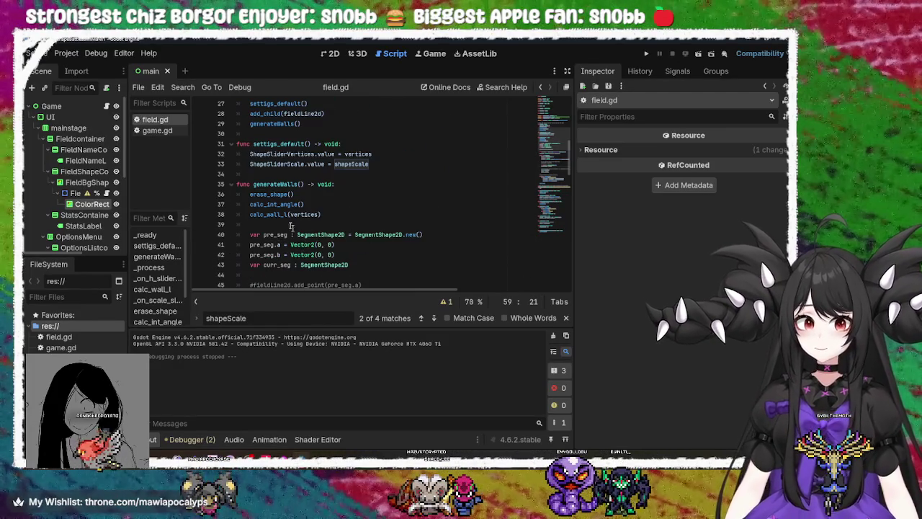
scroll(368, 189, "up", 6)
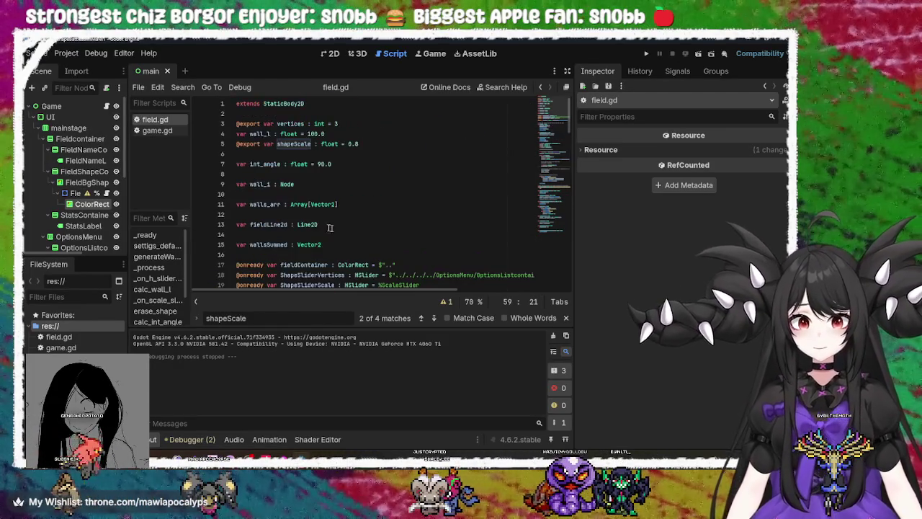
double_click(271, 245)
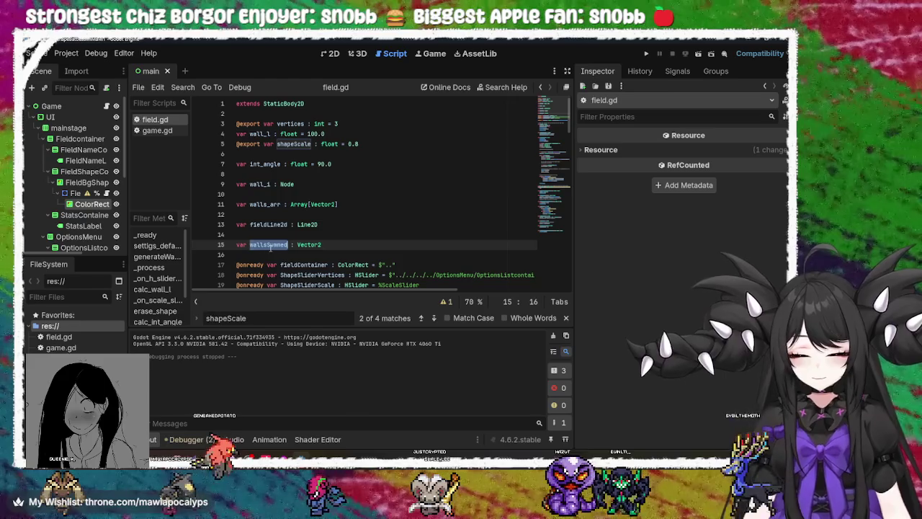
key("ctrl+f")
key("Escape")
left_click(315, 204)
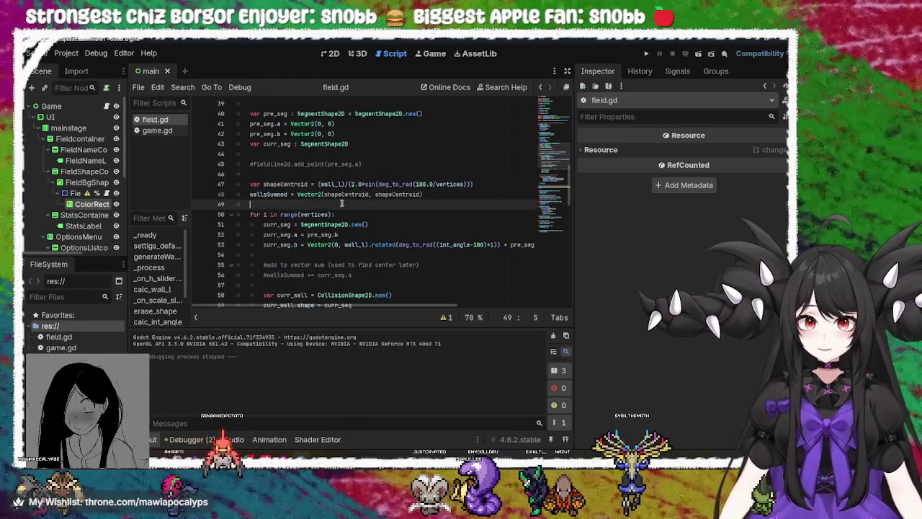
double_click(267, 194)
double_click(346, 195)
double_click(396, 194)
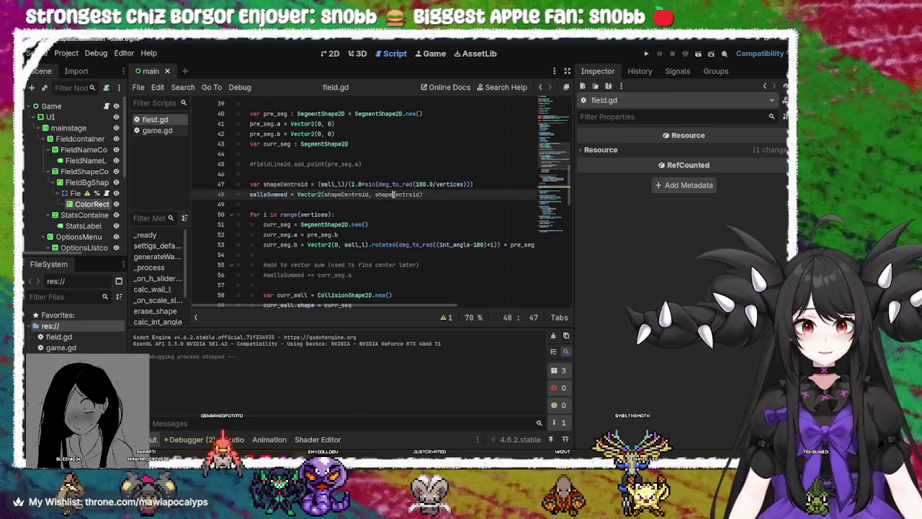
left_click(369, 195)
double_click(331, 184)
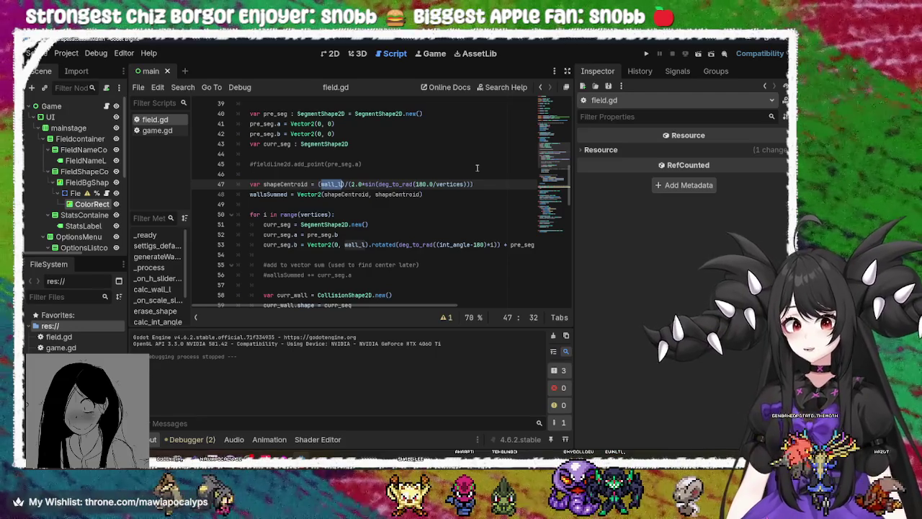
scroll(417, 202, "up", 4)
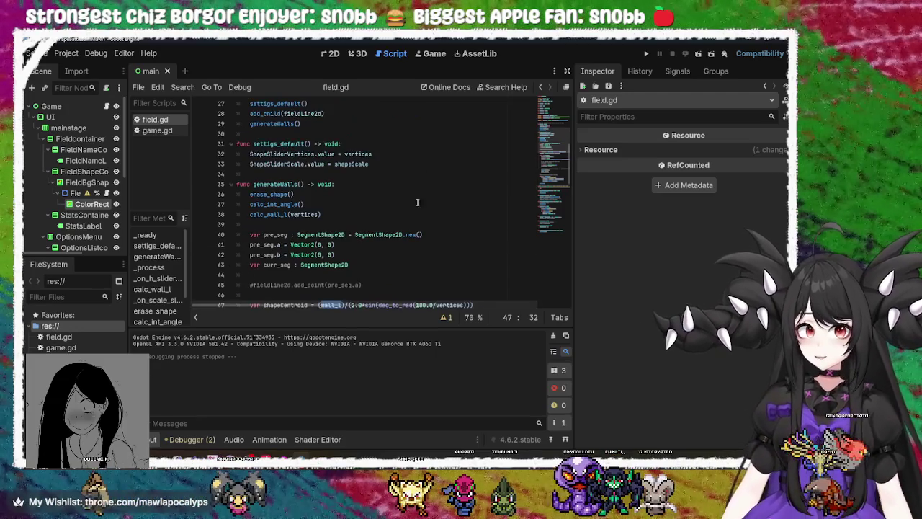
double_click(268, 214)
scroll(270, 196, "down", 2)
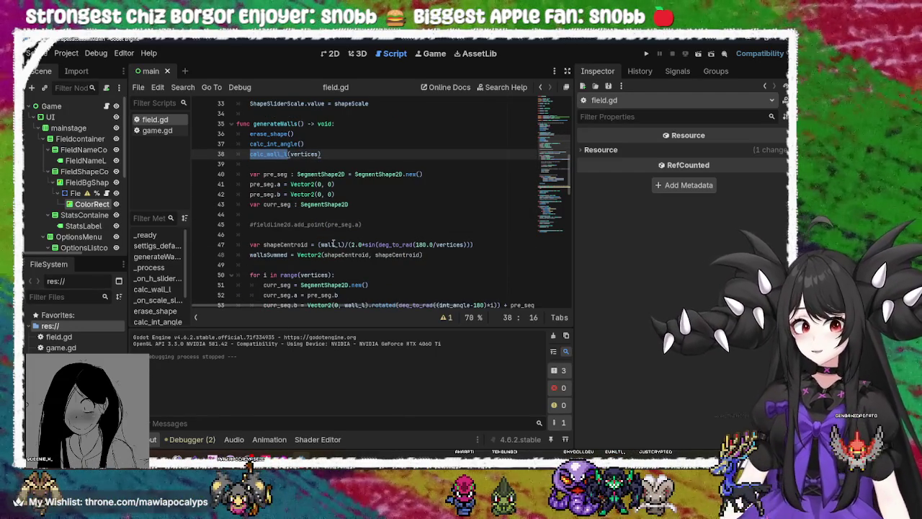
mouse_move(324, 246)
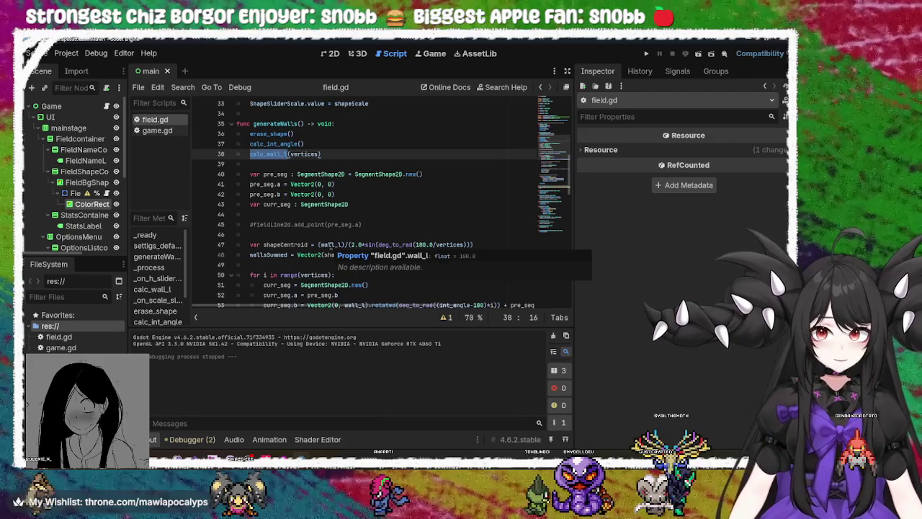
left_click(325, 246, "ctrl")
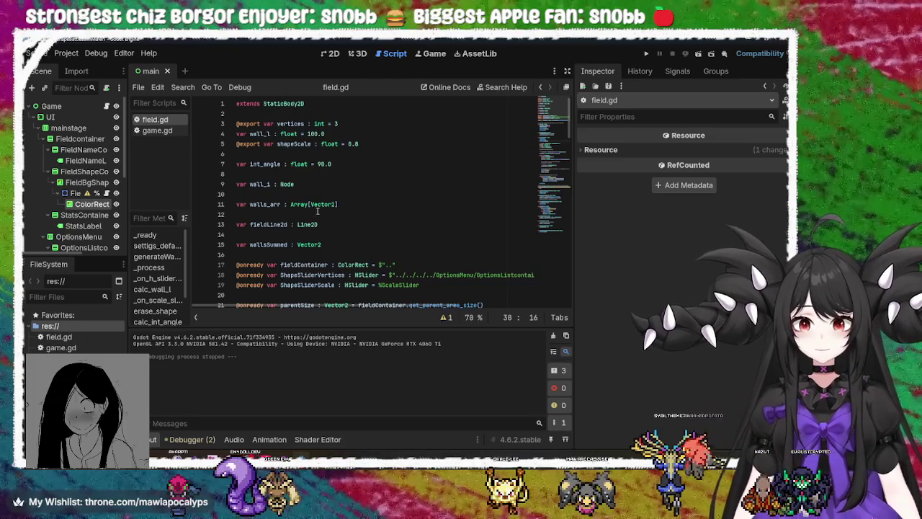
scroll(315, 214, "down", 9)
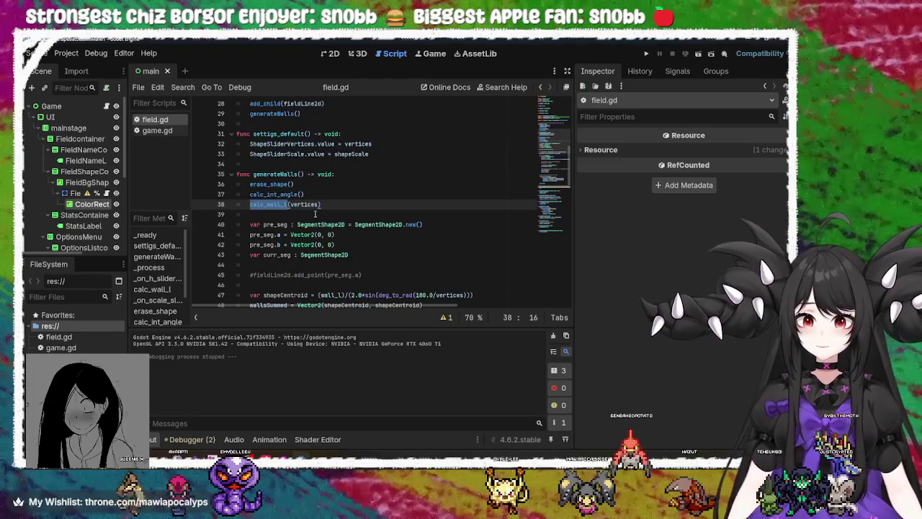
double_click(279, 113)
scroll(321, 204, "down", 10)
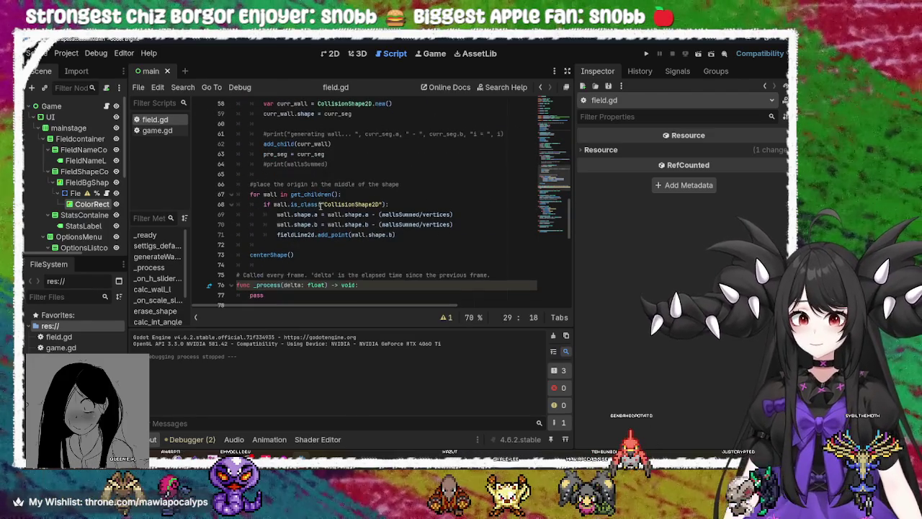
scroll(271, 251, "down", 3)
left_click(372, 193)
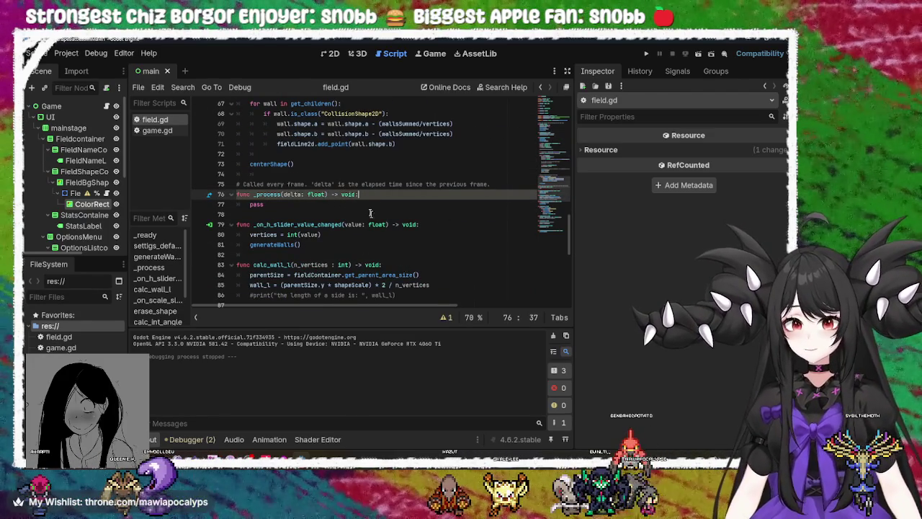
scroll(355, 207, "up", 4)
left_click(333, 191)
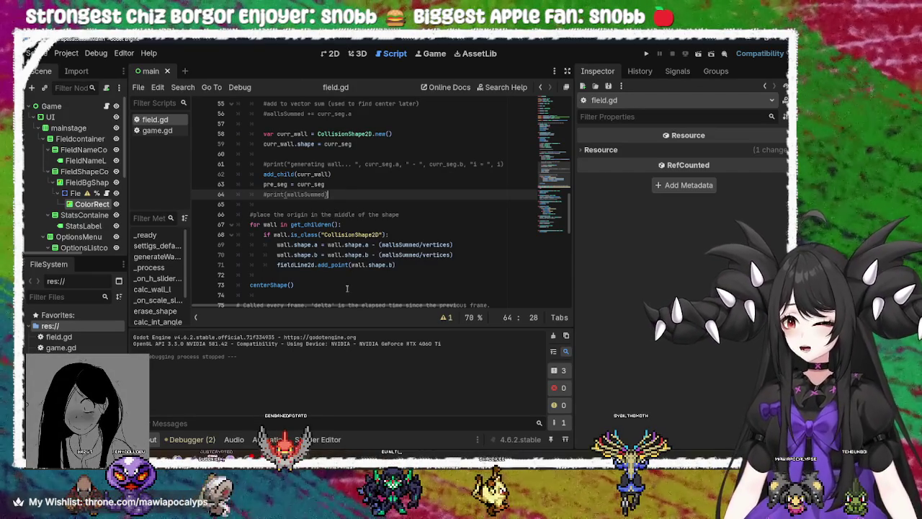
left_click(376, 202)
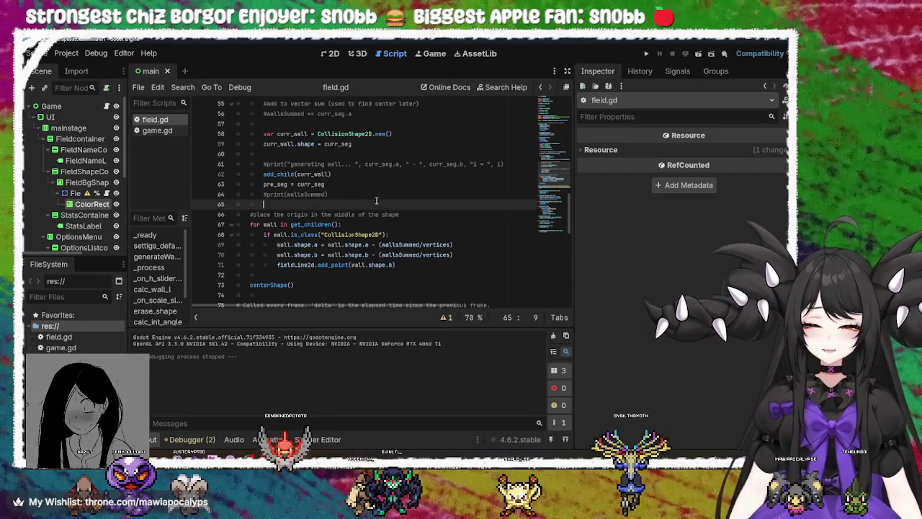
left_click(345, 183)
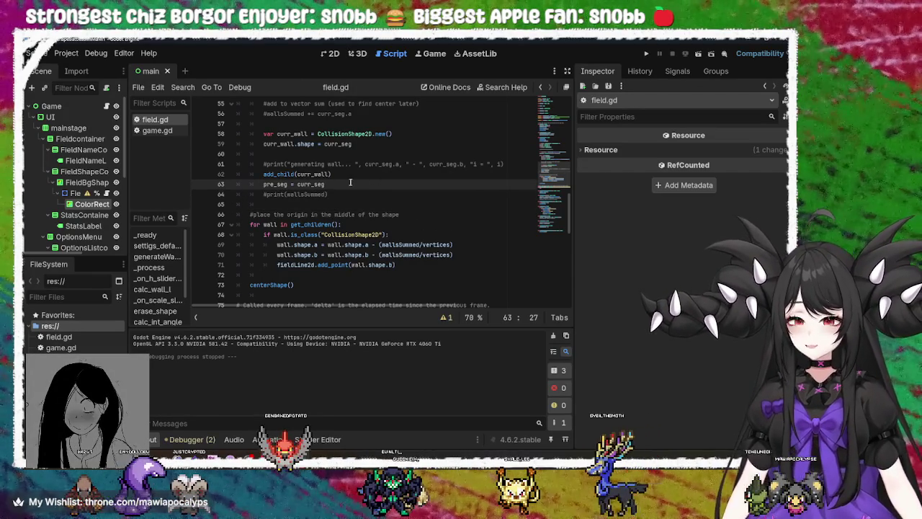
double_click(320, 174)
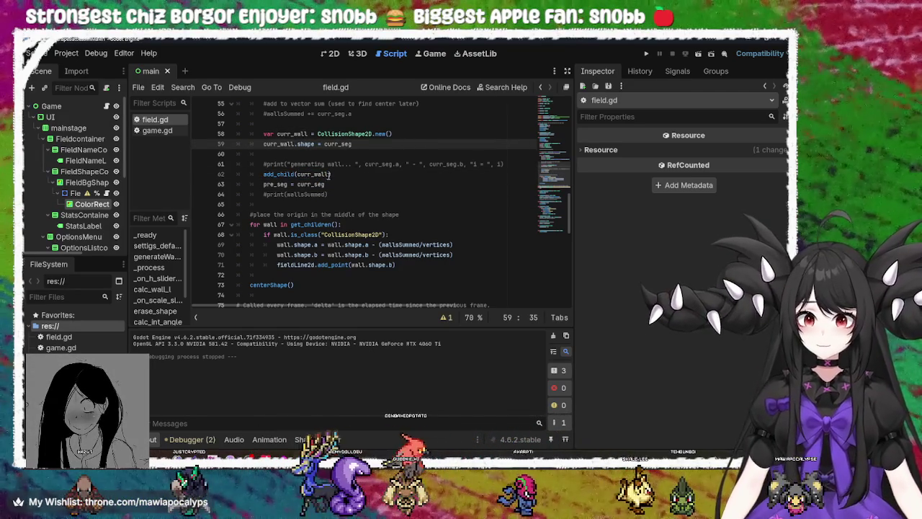
left_click(317, 175)
left_click(346, 177)
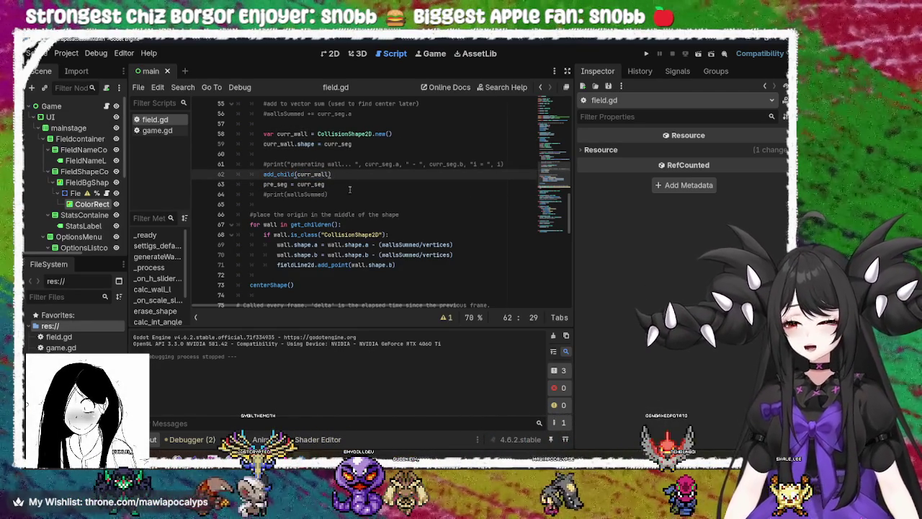
scroll(350, 189, "up", 3)
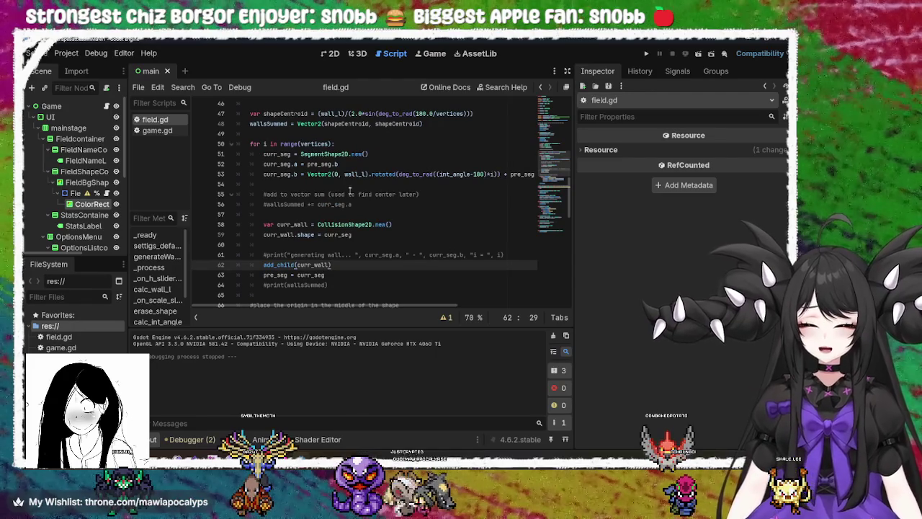
mouse_move(336, 233)
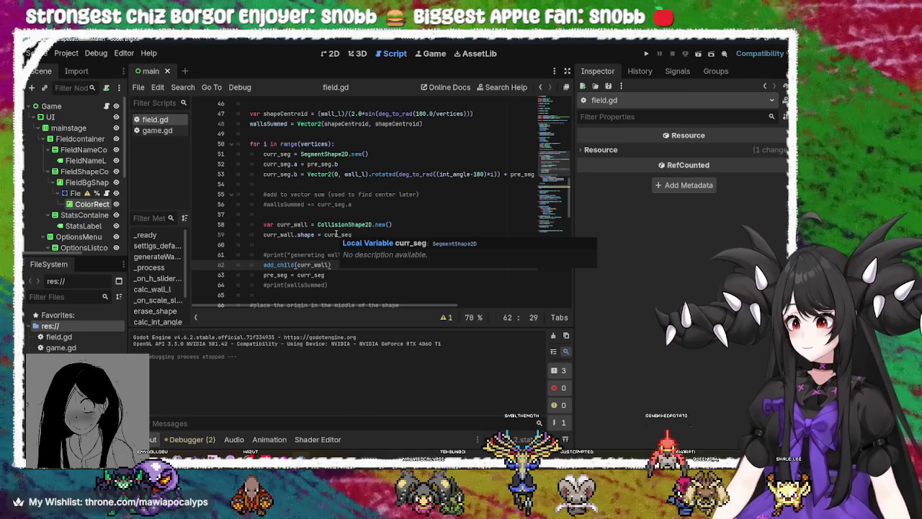
double_click(364, 223)
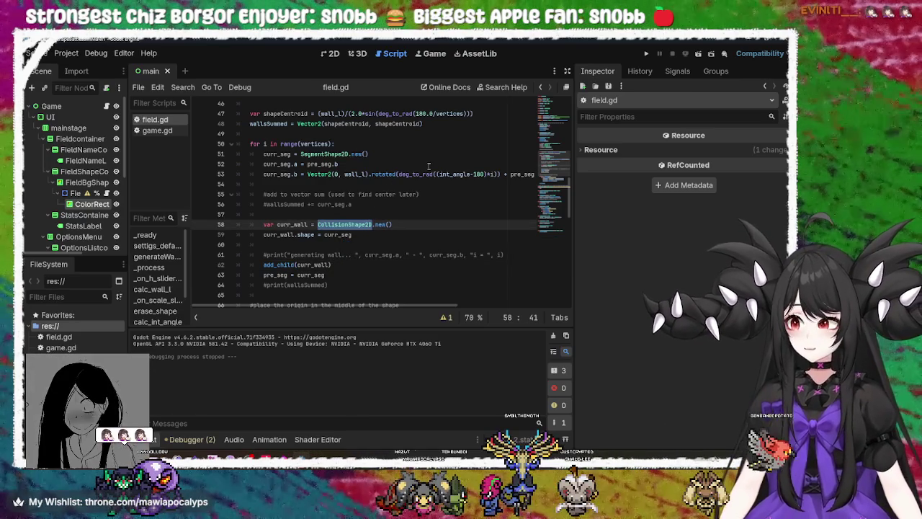
left_click(463, 175)
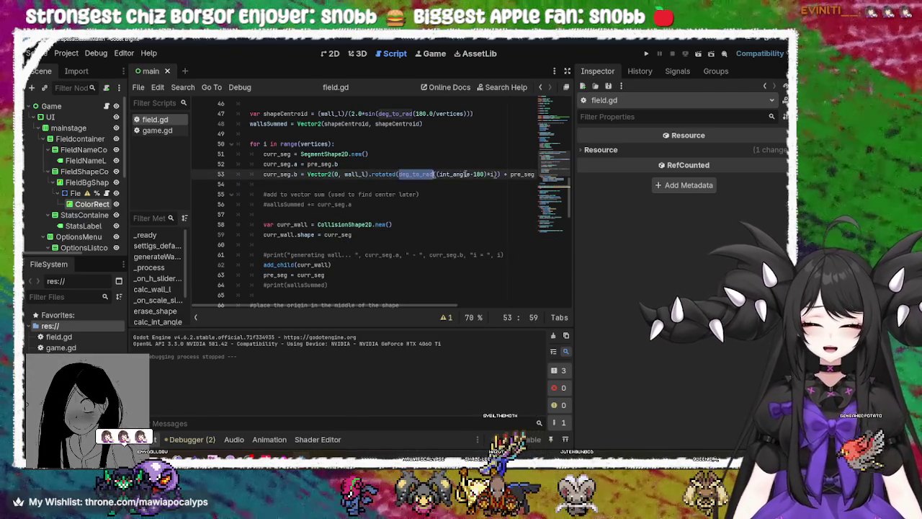
mouse_move(355, 306)
left_mouse_down()
mouse_move(447, 312)
mouse_move(354, 311)
left_mouse_up()
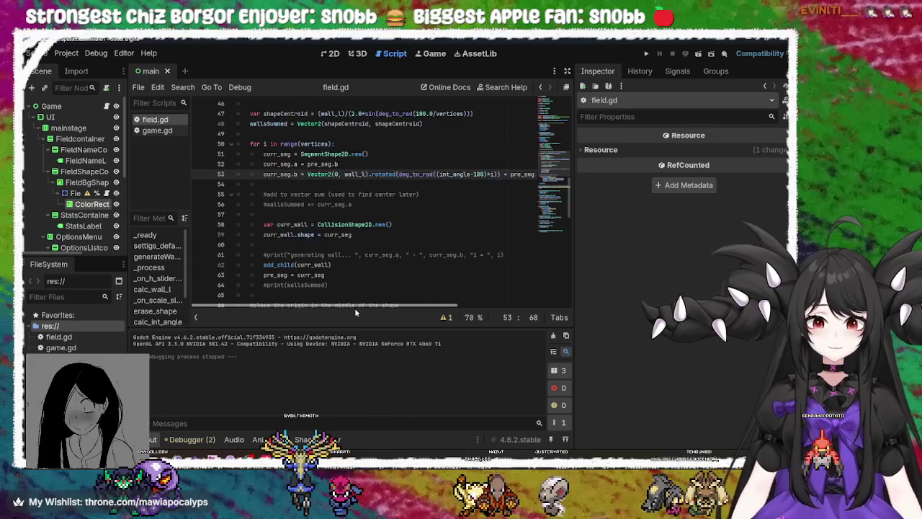
scroll(389, 237, "up", 3)
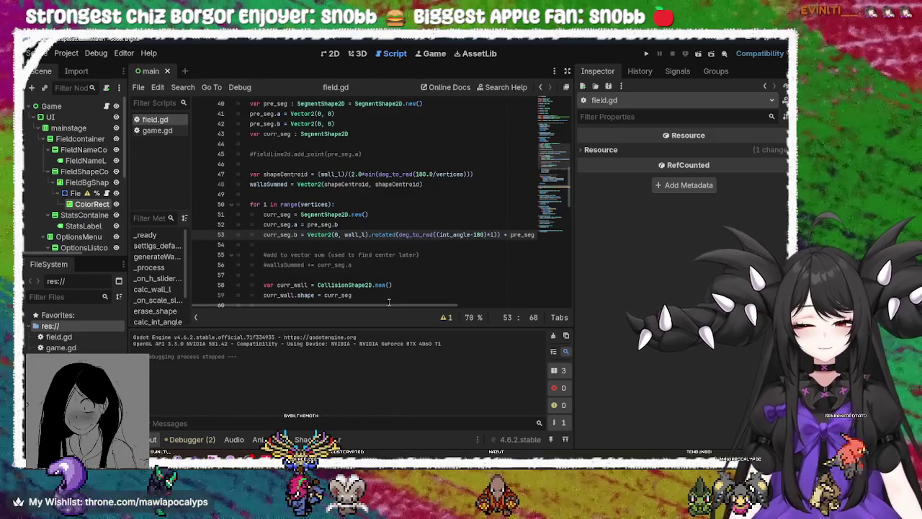
left_click_drag(390, 305, 411, 308)
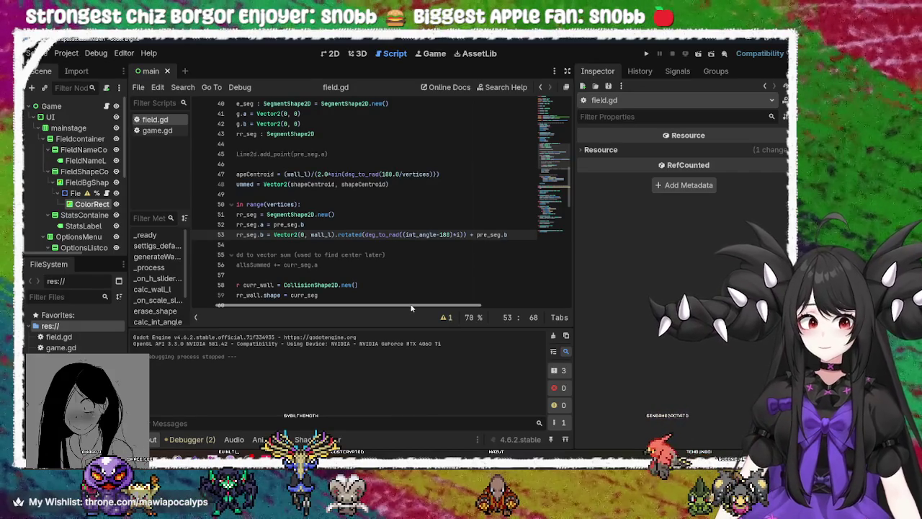
left_click_drag(411, 308, 381, 309)
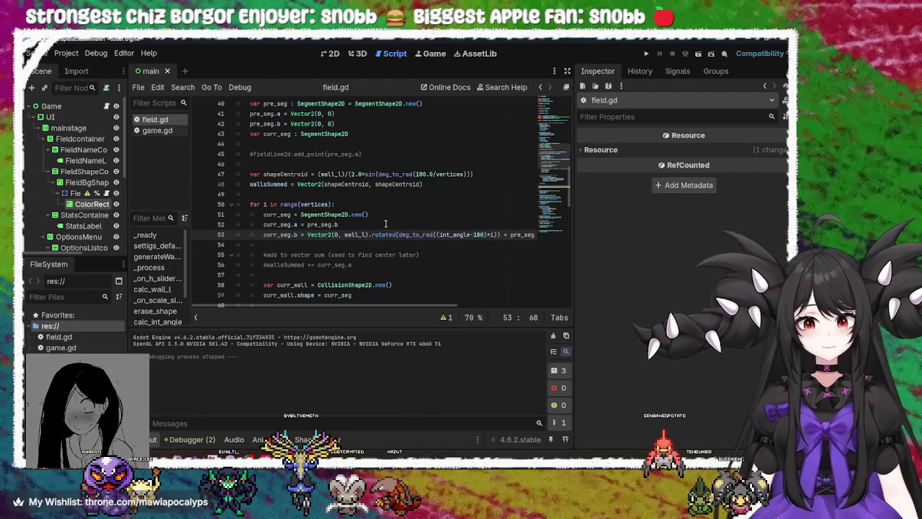
scroll(376, 245, "up", 3)
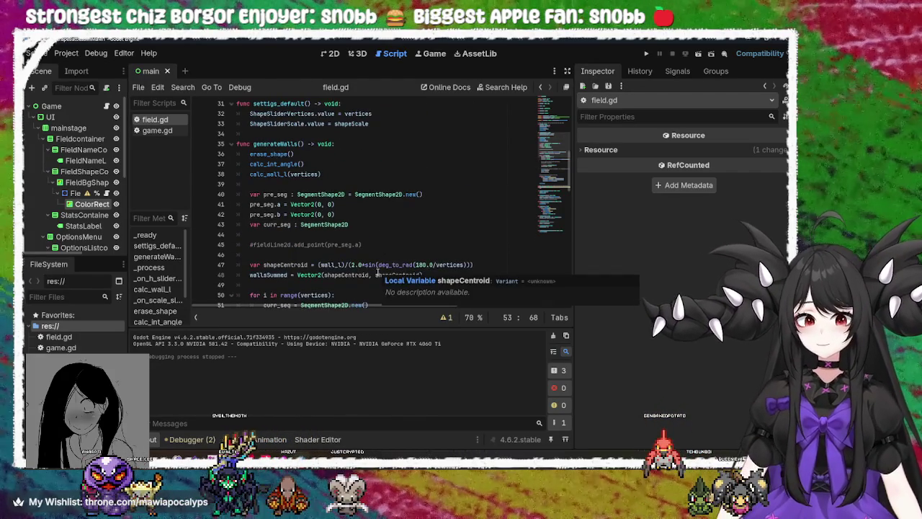
scroll(367, 252, "down", 2)
left_click(348, 214)
double_click(396, 214)
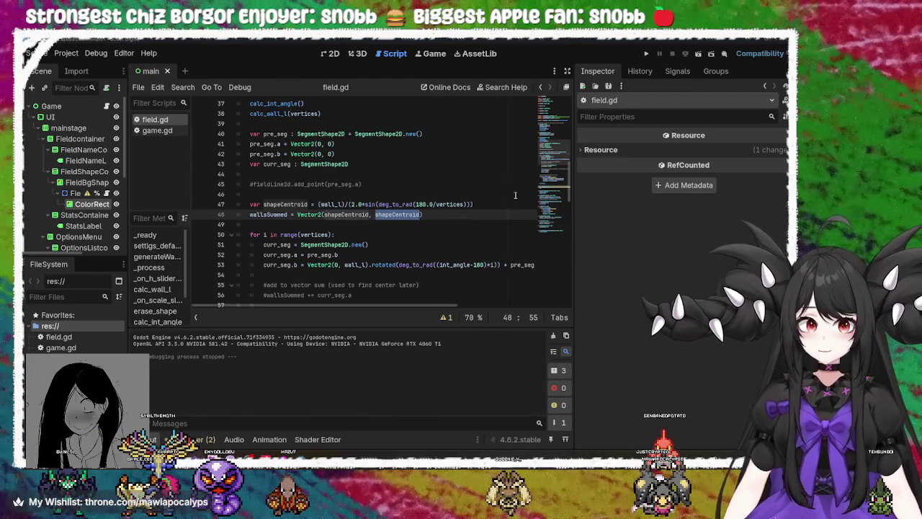
key("alt+Tab")
Step: Close the Godot 4.6.2 download tab in Chrome and open a new blank tab
key("ctrl+shift+Tab")
key("ctrl+shift+Tab")
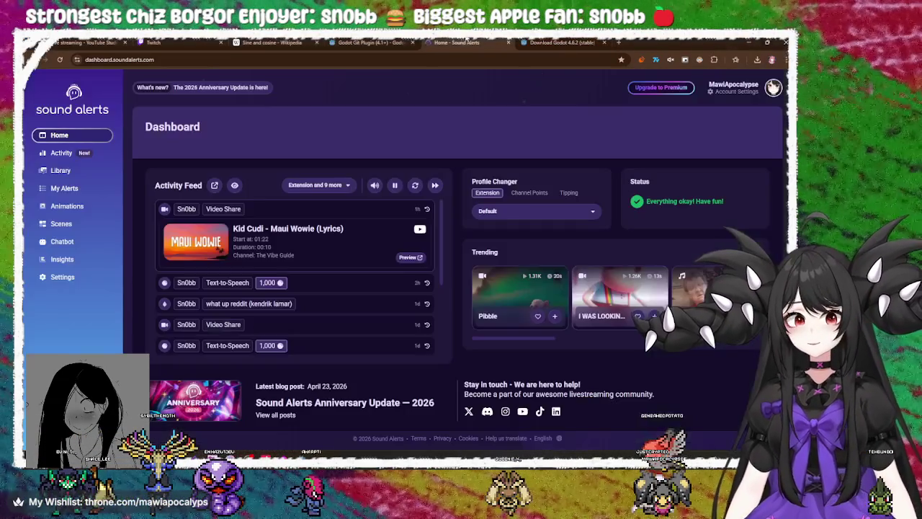
key("ctrl+shift+Tab")
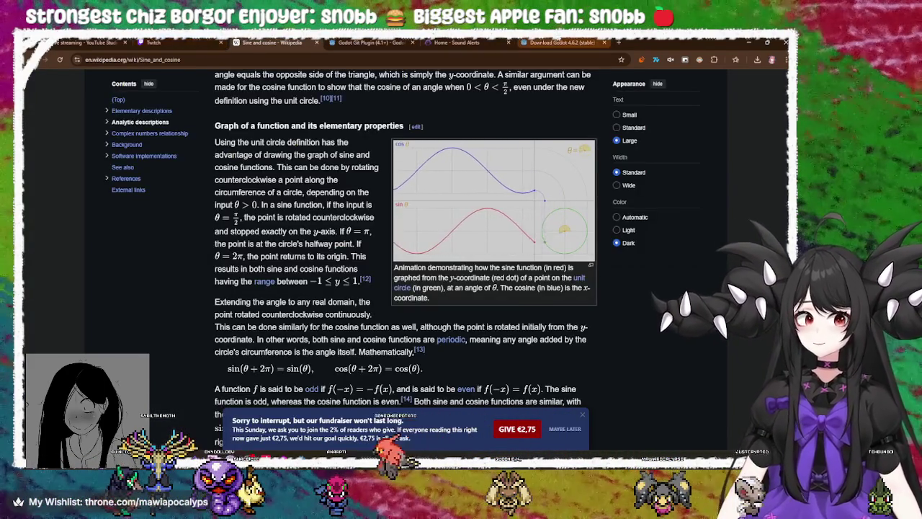
left_click(562, 42)
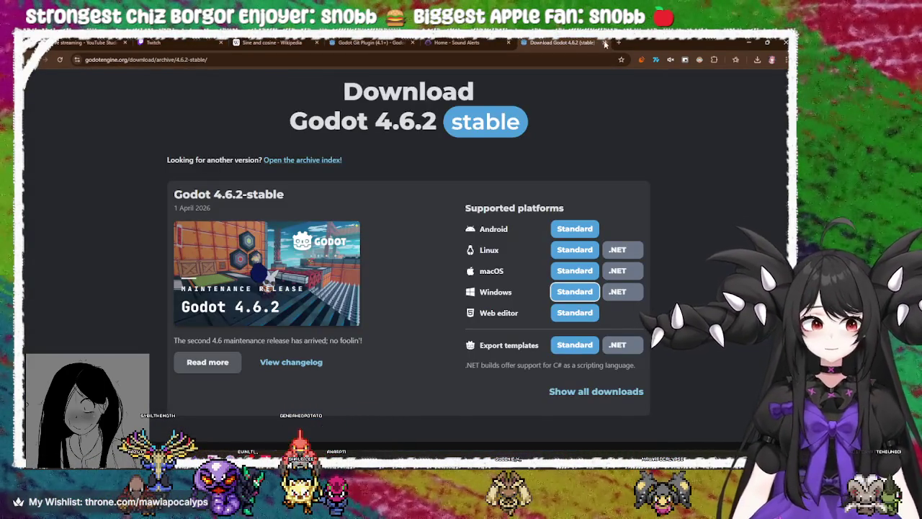
left_click(606, 42)
left_click(524, 42)
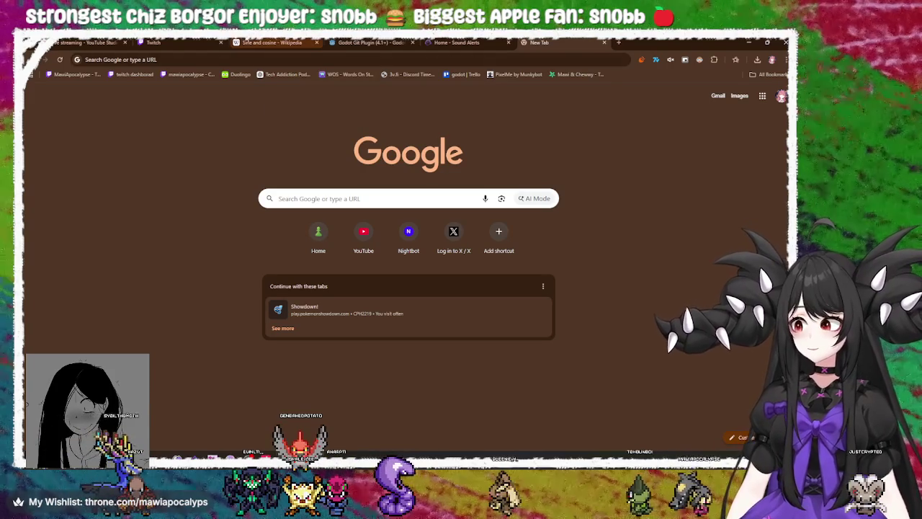
Step: Search Google for how to find the radius of a circumscribed polygon
left_click(242, 61)
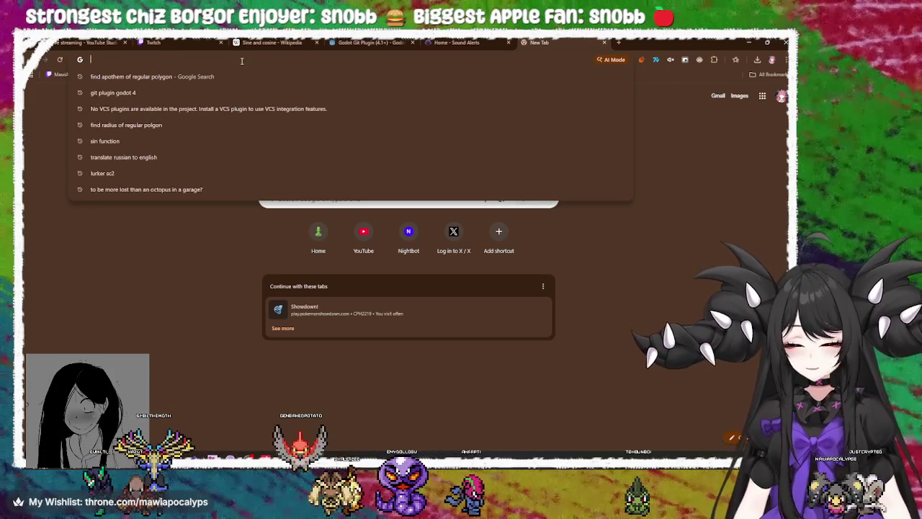
type("find ")
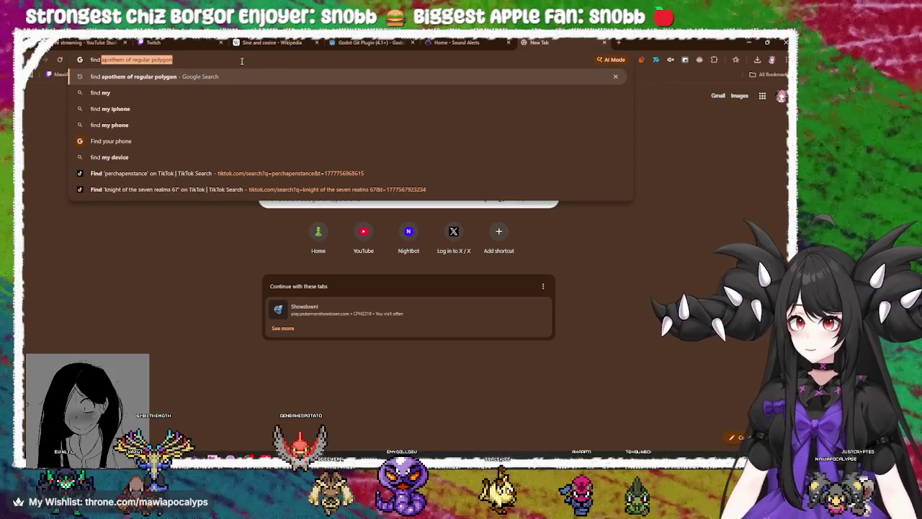
type("circ")
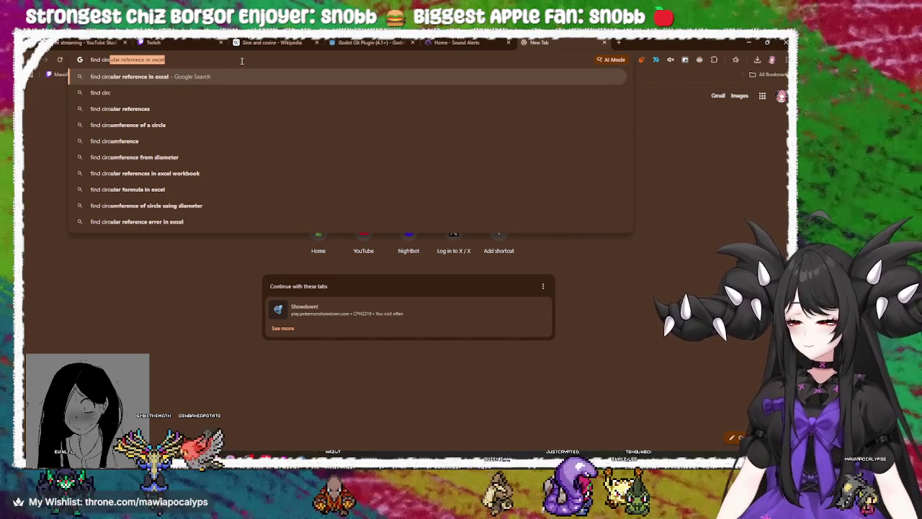
key("BackSpace")
key("BackSpace")
key("BackSpace")
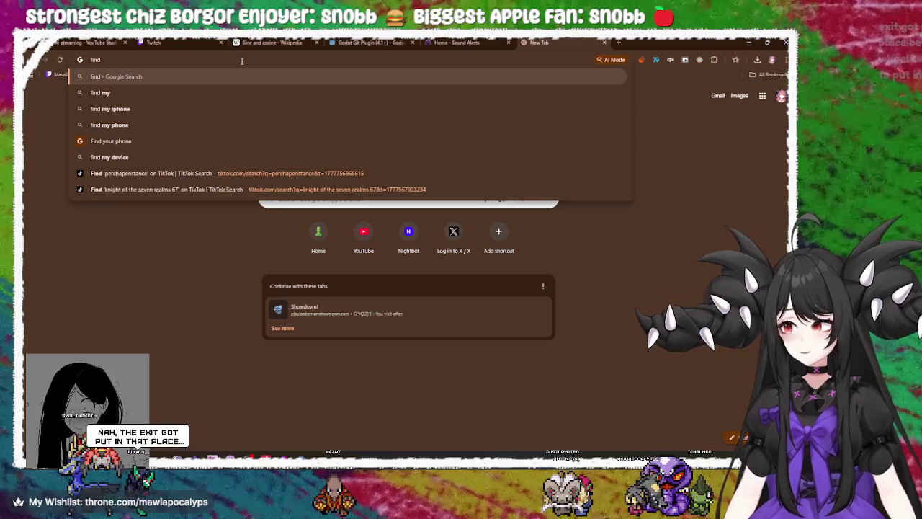
type("circums")
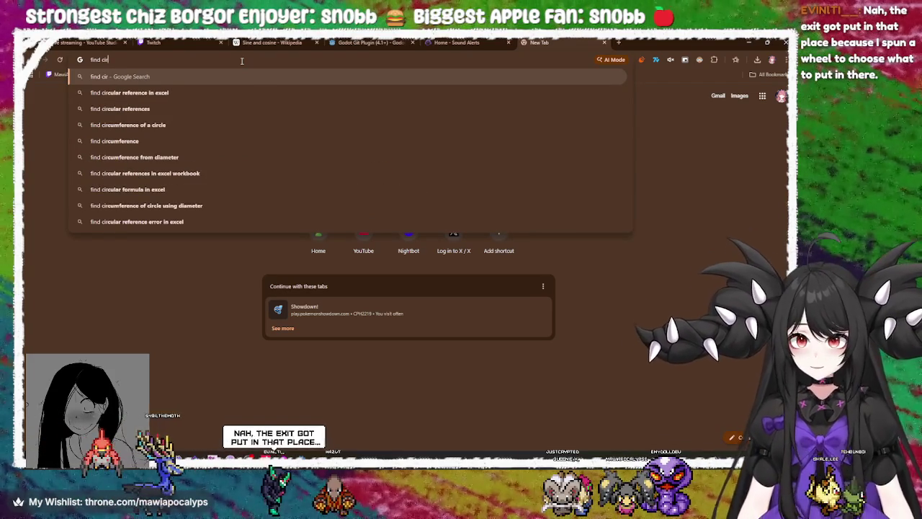
type("cr")
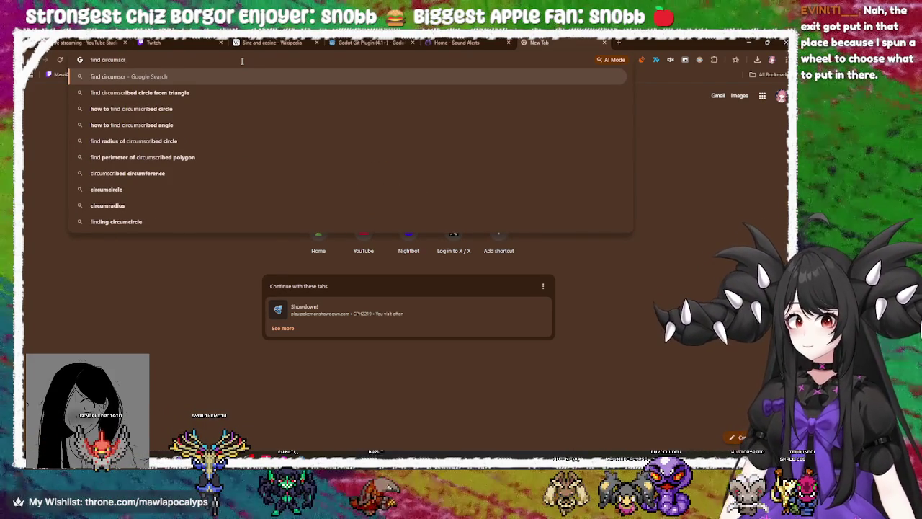
key("Down")
key("Down")
key("Down")
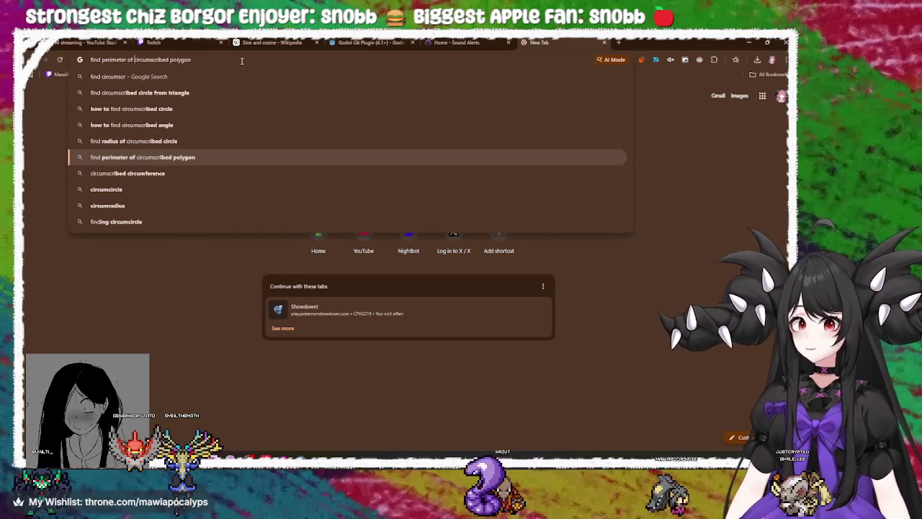
key("ctrl+BackSpace")
key("ctrl+BackSpace")
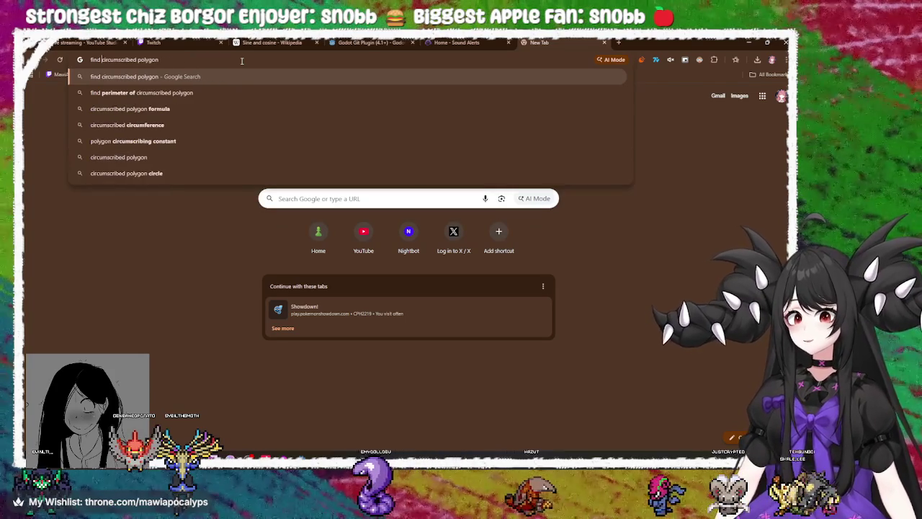
type("radius")
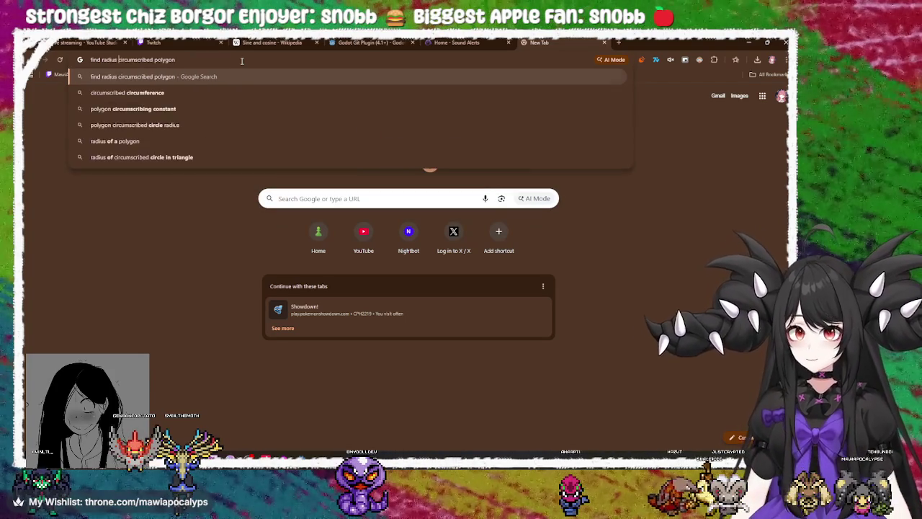
key("Return")
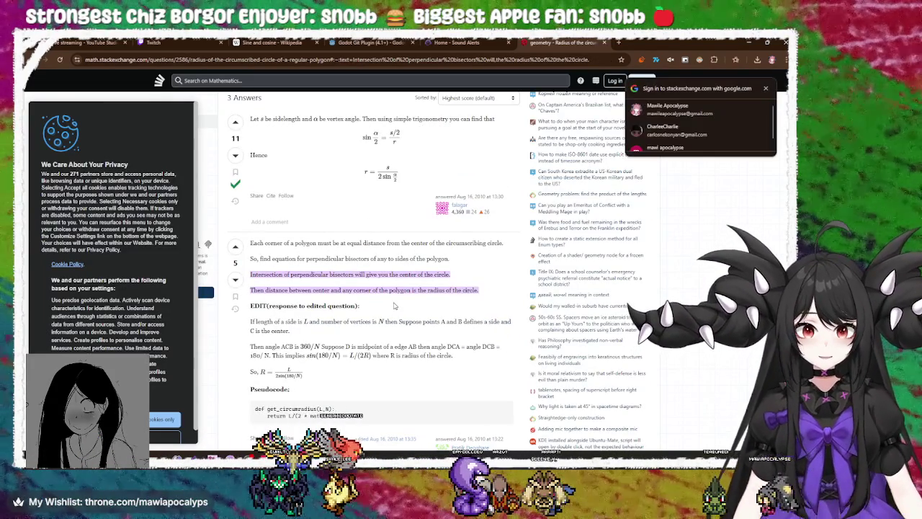
Step: Read the Stack Exchange answer R = L/(2 sin(180/N)), then minimize the browser
scroll(394, 306, "down", 2)
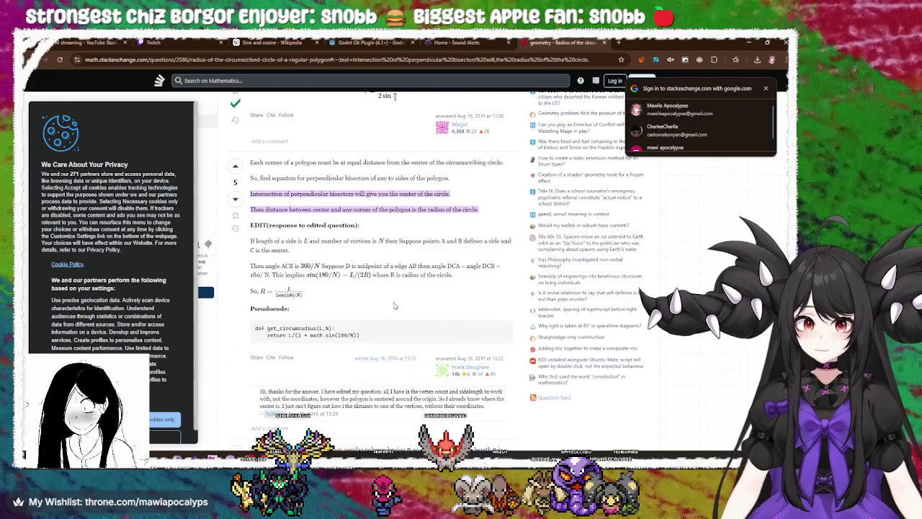
scroll(394, 306, "down", 2)
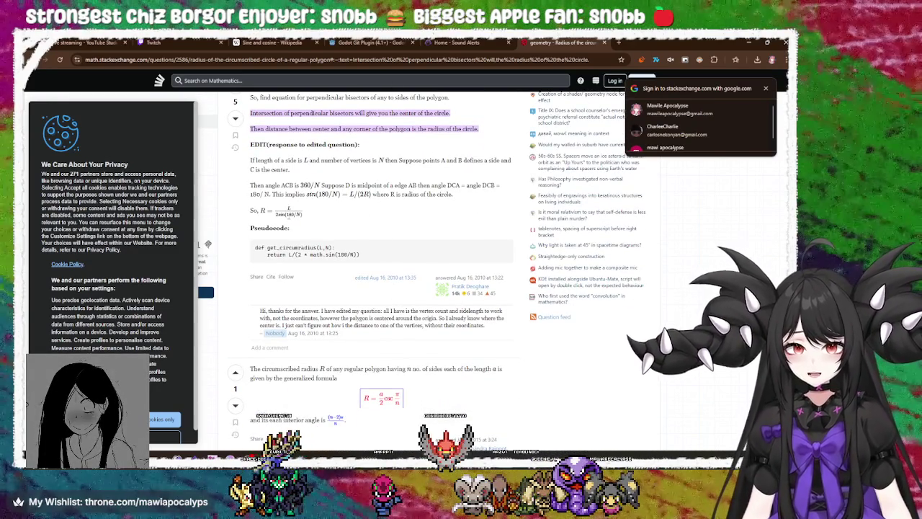
left_click_drag(292, 214, 286, 214)
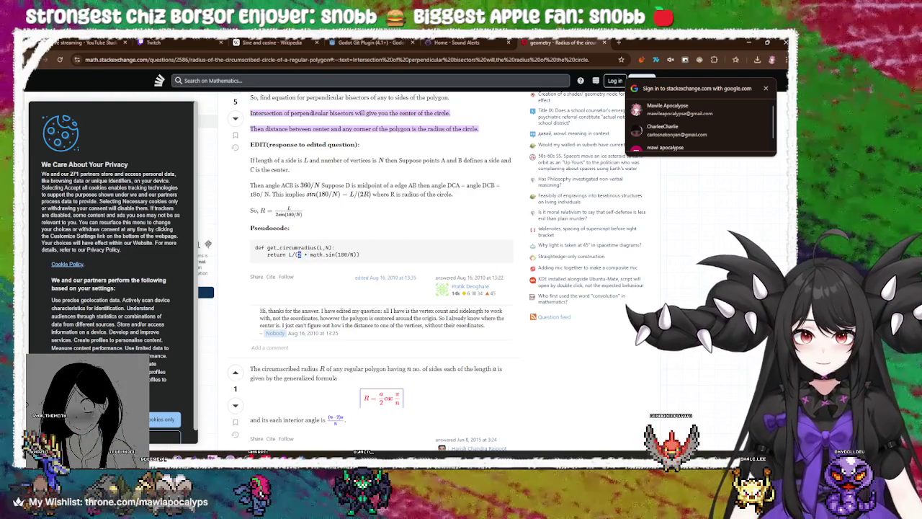
left_click_drag(358, 255, 255, 247)
left_click(207, 244)
mouse_move(369, 254)
left_mouse_down()
mouse_move(252, 160)
mouse_move(255, 247)
left_mouse_up()
left_click(325, 265)
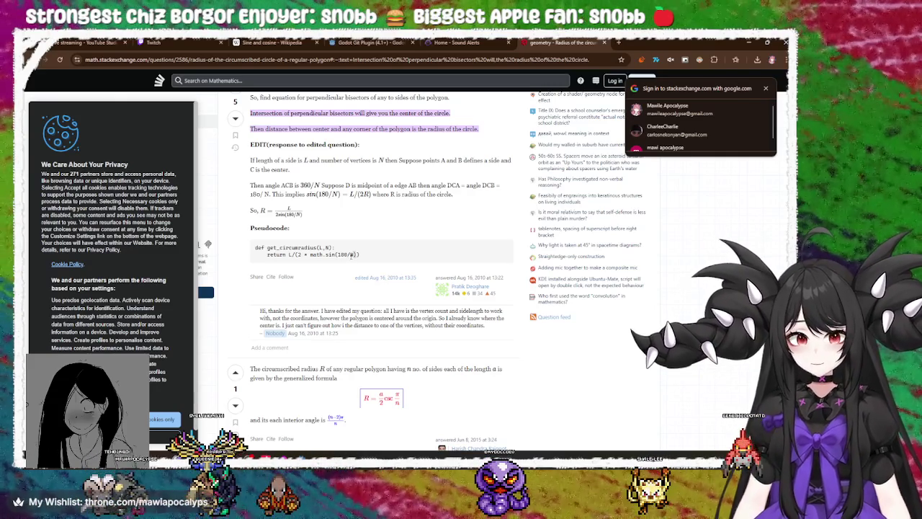
left_click(749, 43)
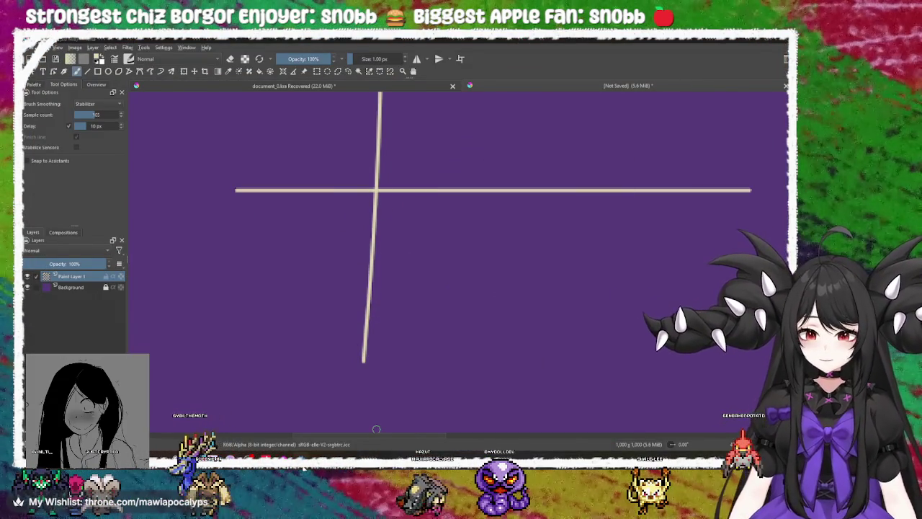
Step: Compare field.gd's line 47 radius formula with the Stack Exchange pseudocode
key("alt+Tab")
left_click(441, 214)
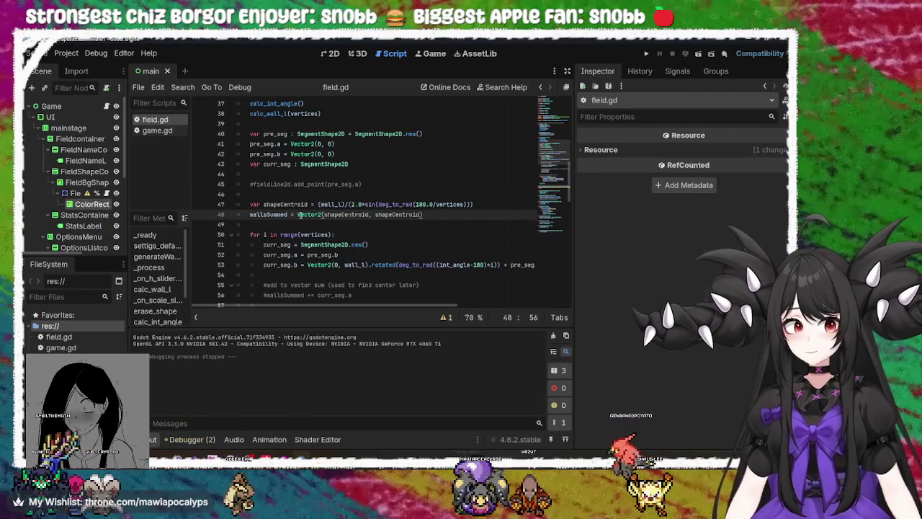
double_click(331, 204)
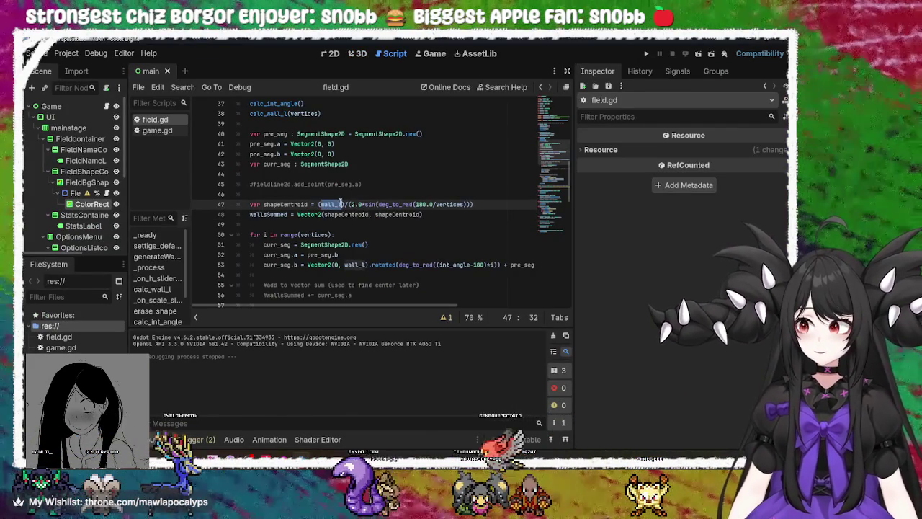
left_click(353, 205)
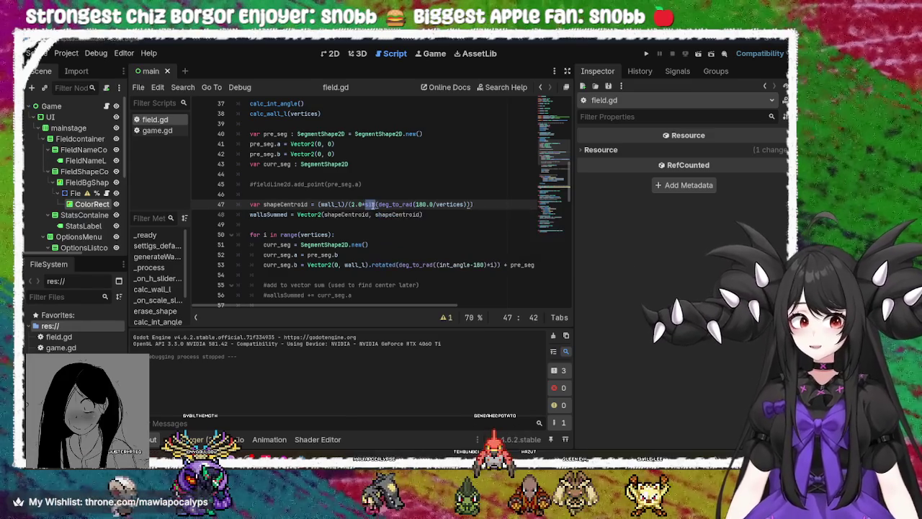
key("alt+Tab")
left_click(374, 210)
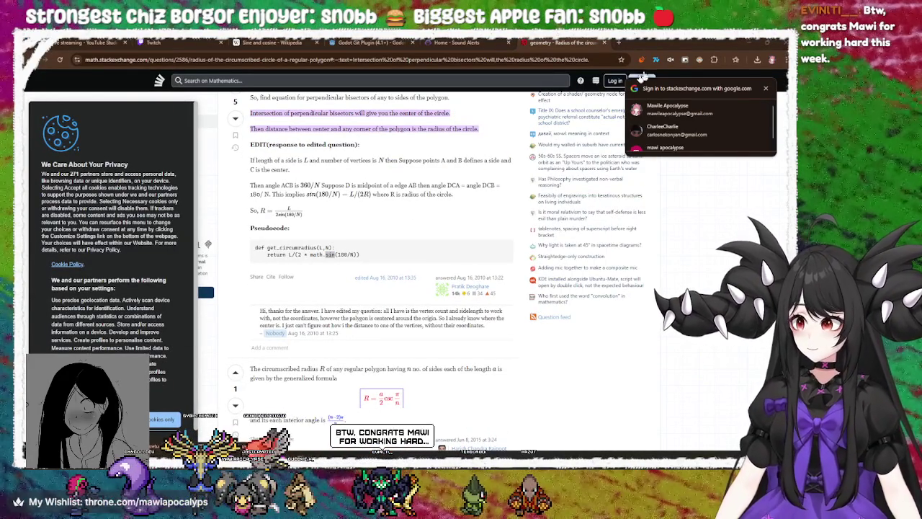
key("alt+Tab")
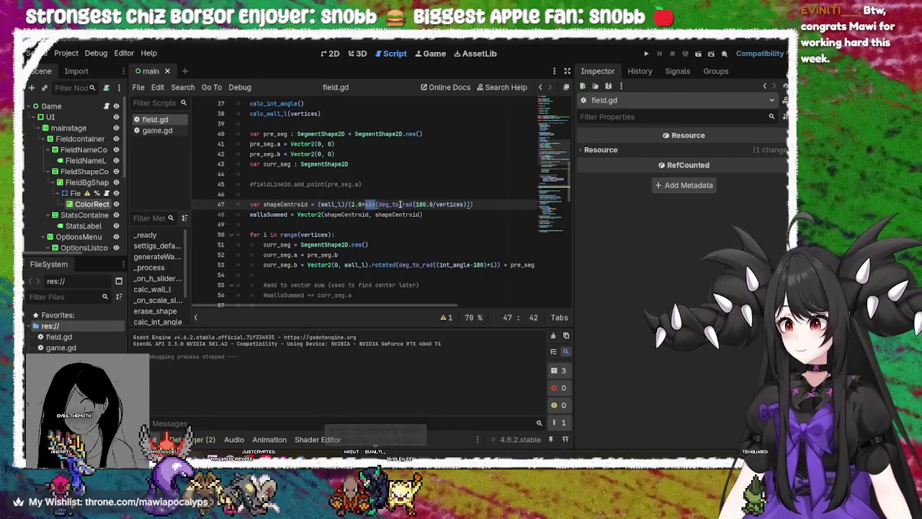
Step: Read the deg_to_rad documentation tooltip on line 47
mouse_move(400, 205)
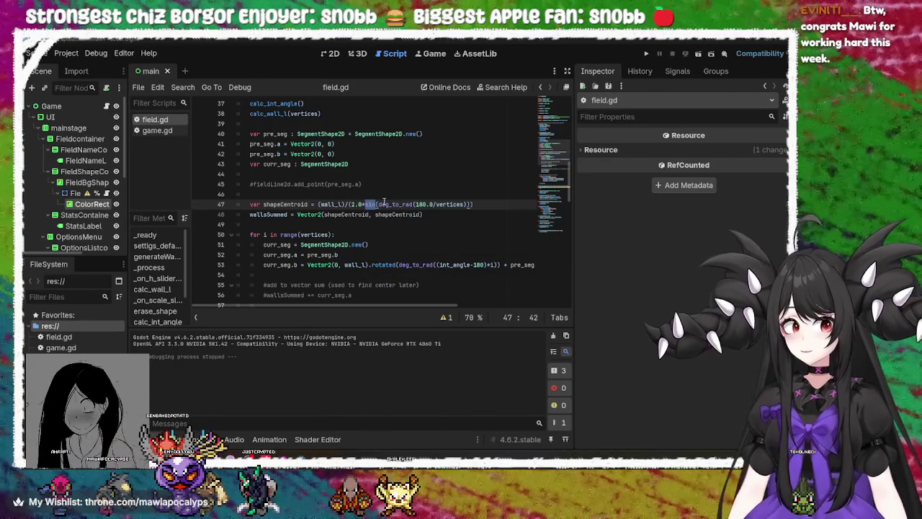
left_click(394, 215)
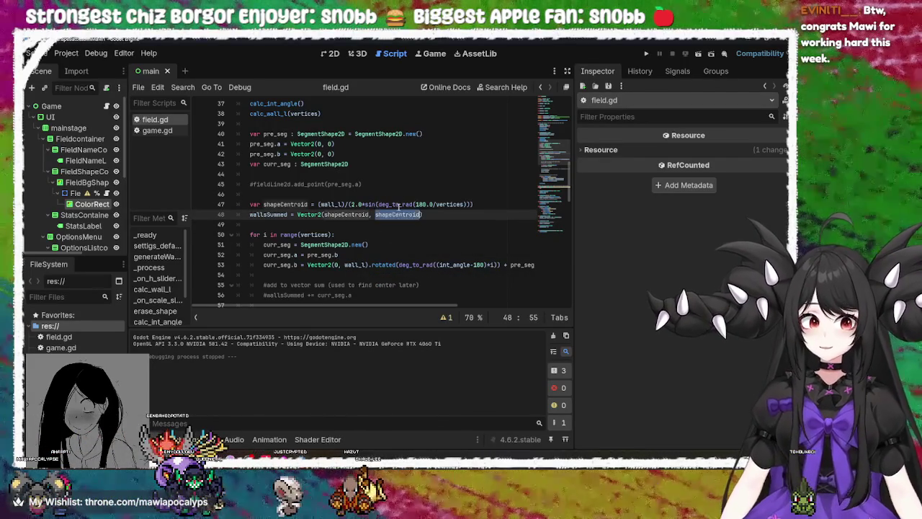
double_click(398, 205)
left_click(398, 206)
mouse_move(399, 206)
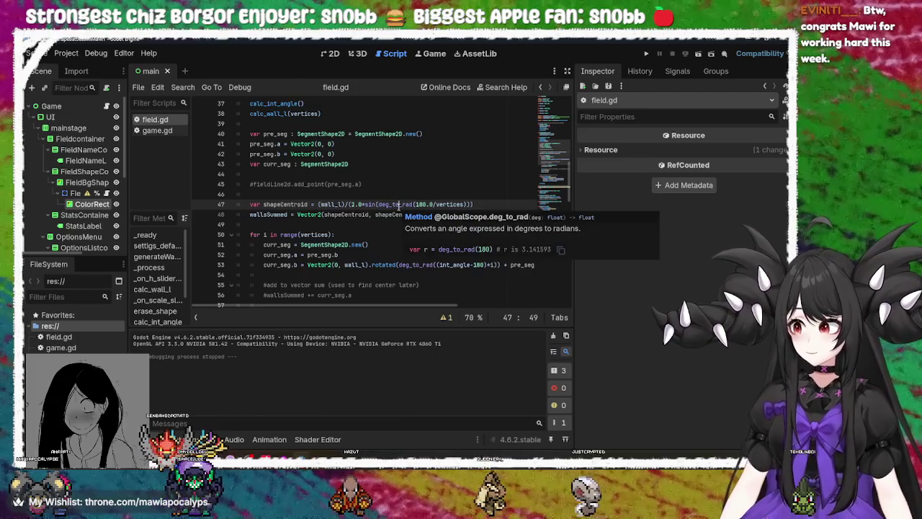
double_click(398, 205)
left_click(398, 205)
mouse_move(398, 206)
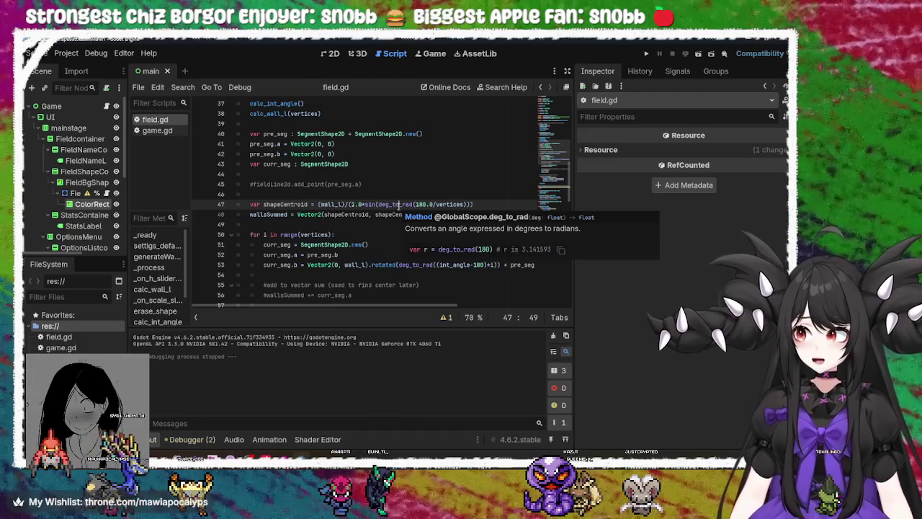
Step: Examine the sin, wall_l and 180.0/vertices terms of line 47, selecting vertices
double_click(369, 204)
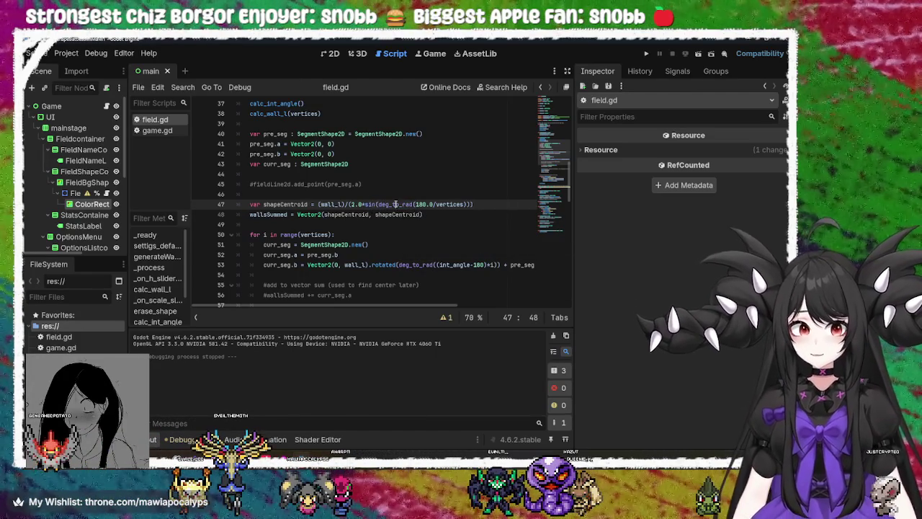
double_click(332, 205)
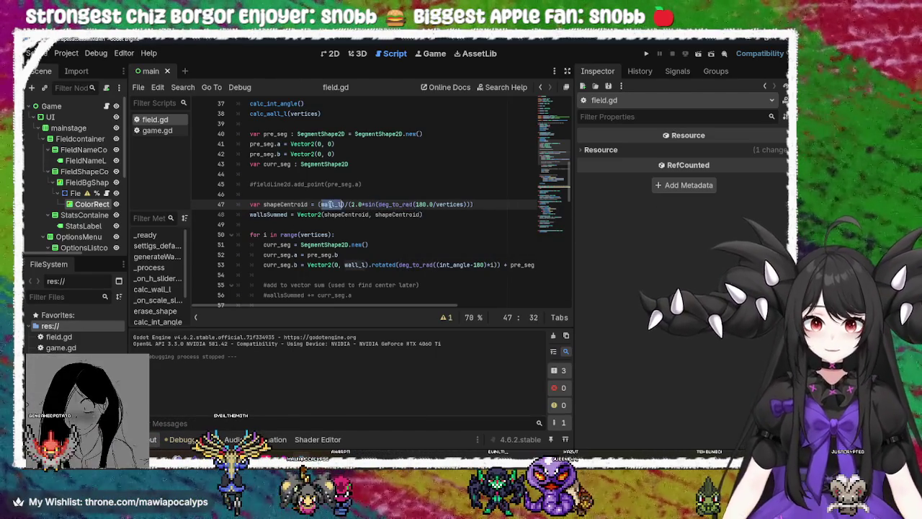
double_click(381, 205)
left_click(364, 205)
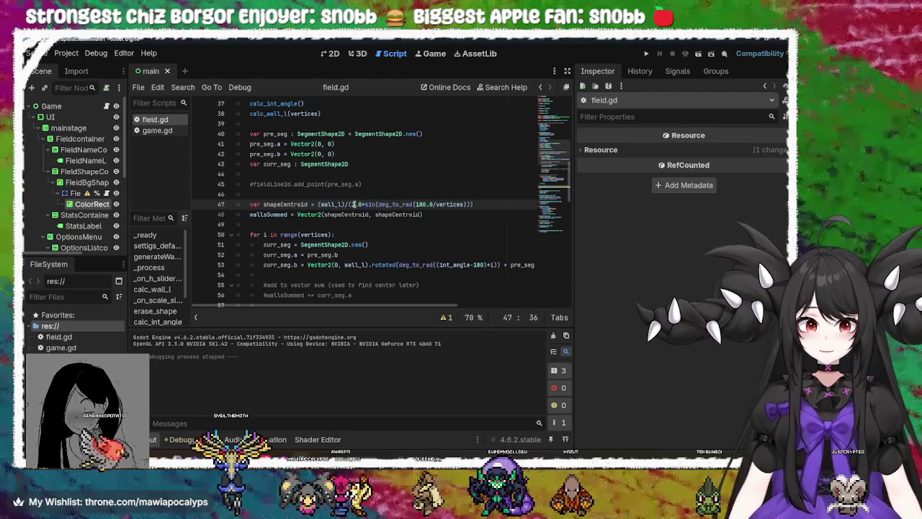
key("shift+Left")
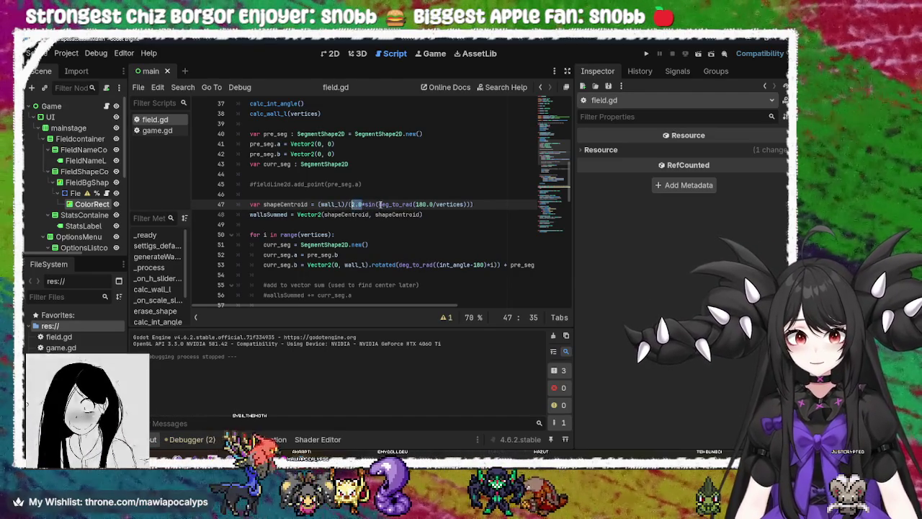
left_click(430, 205)
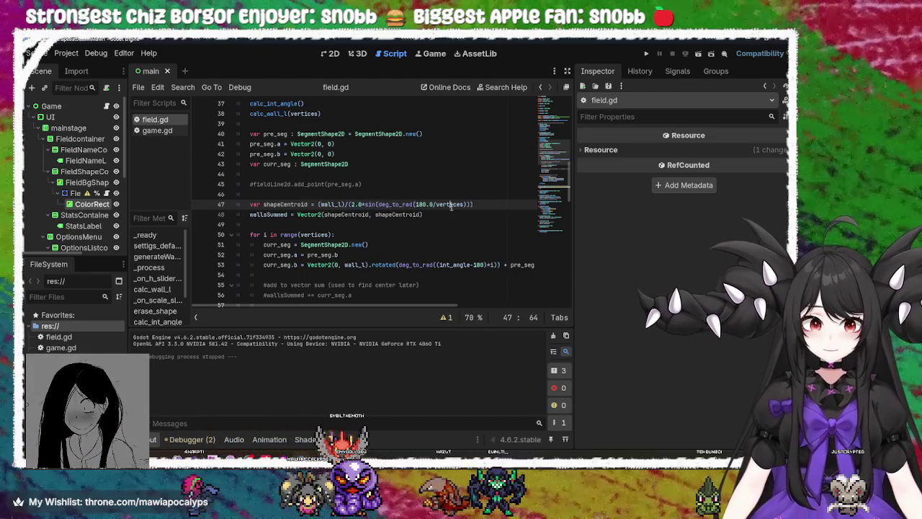
double_click(449, 204)
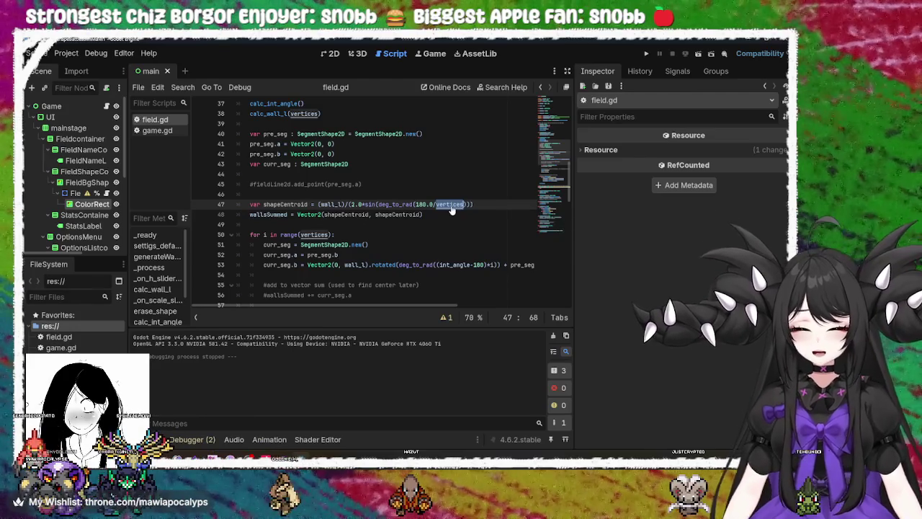
Step: Change line 47 to read deg_to_rad(180.0/float(vertices))
key("BackSpace")
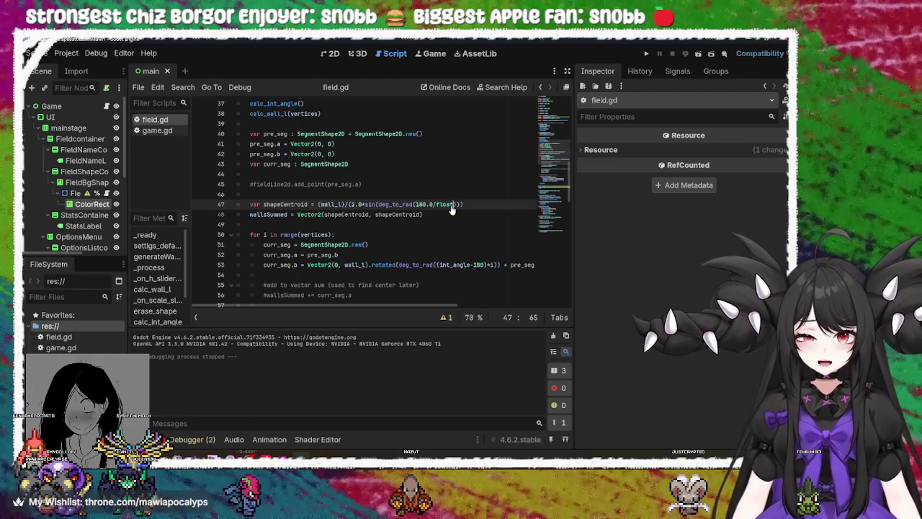
type("vertices")
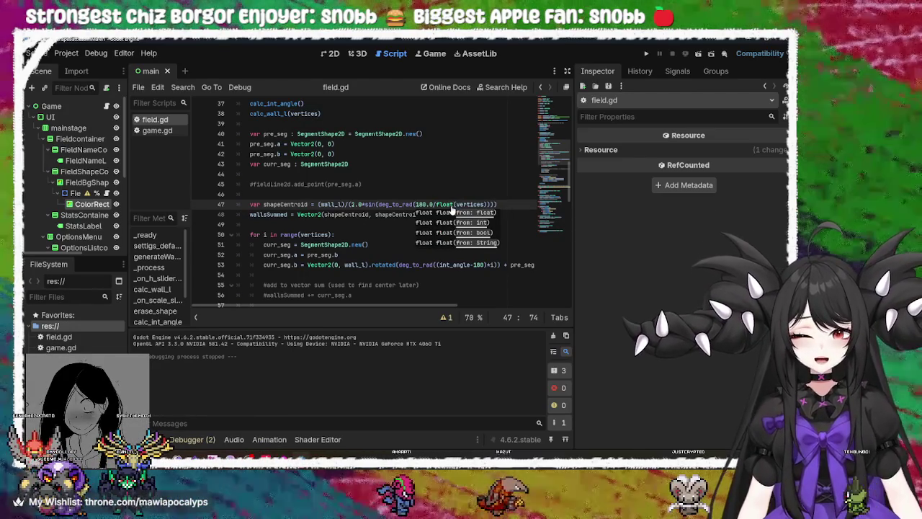
left_click(507, 184)
left_click(508, 203)
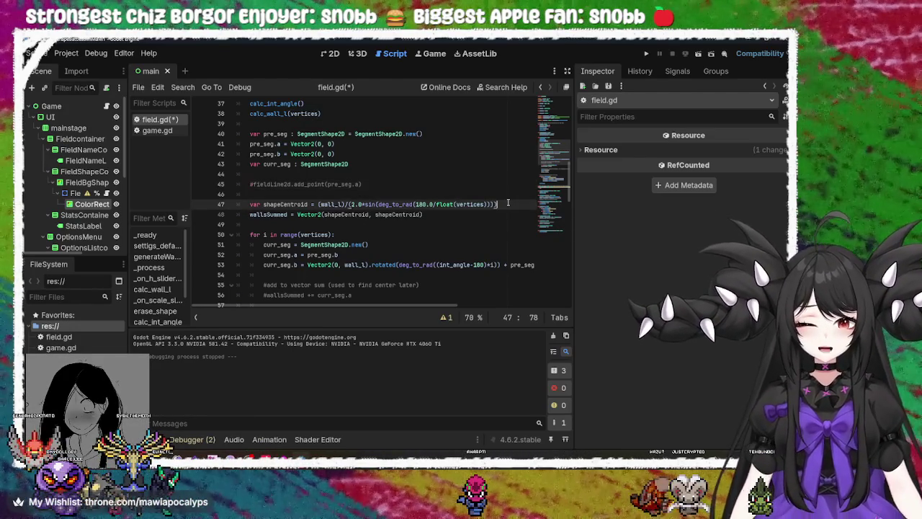
Step: Save field.gd and run the project
key("ctrl+s")
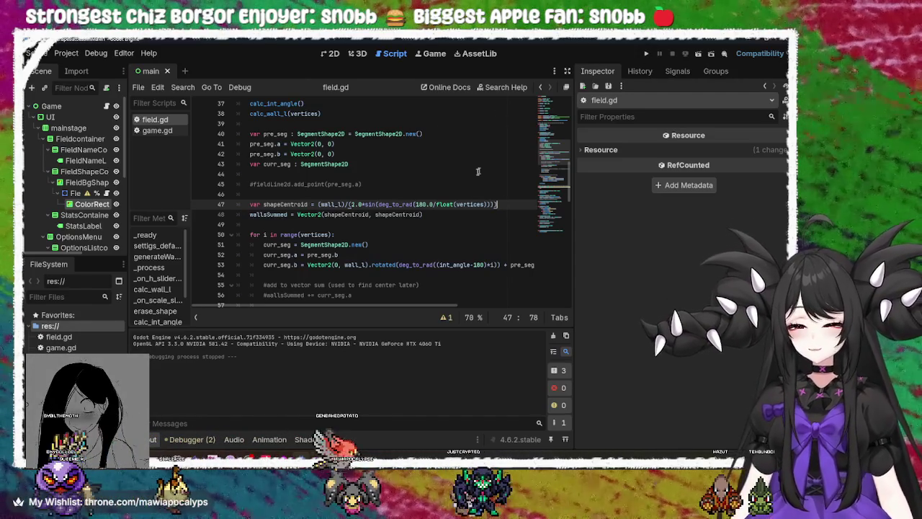
left_click(440, 204)
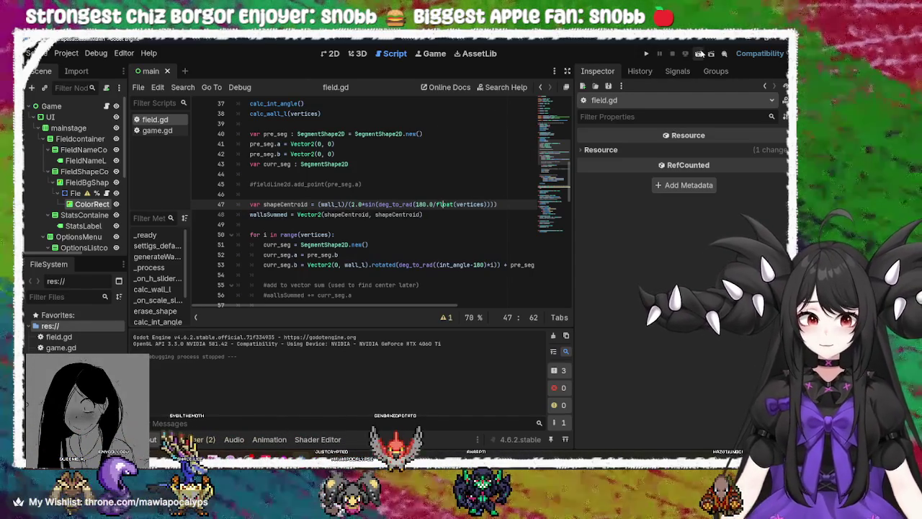
left_click(646, 54)
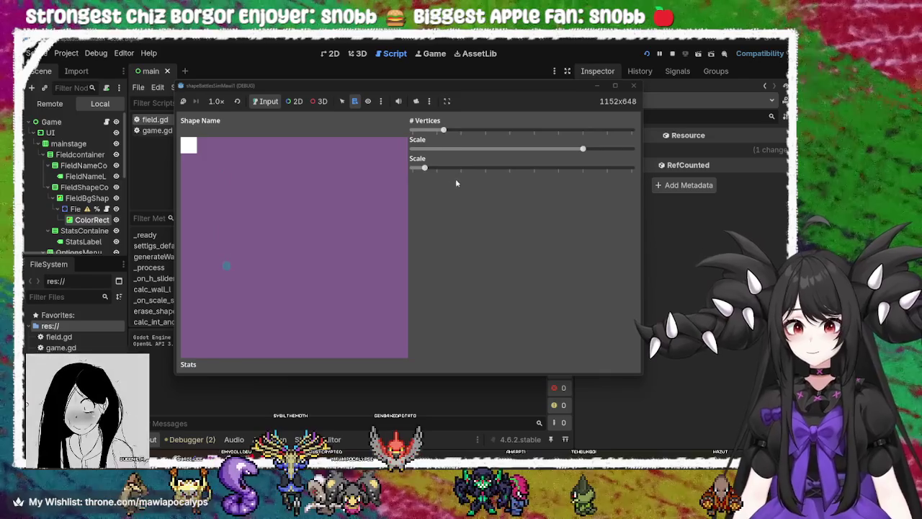
Step: Generate the shape in-game, raise it to a pentagon, enlarge it, then stop the game
left_click(444, 130)
left_click_drag(445, 130, 478, 129)
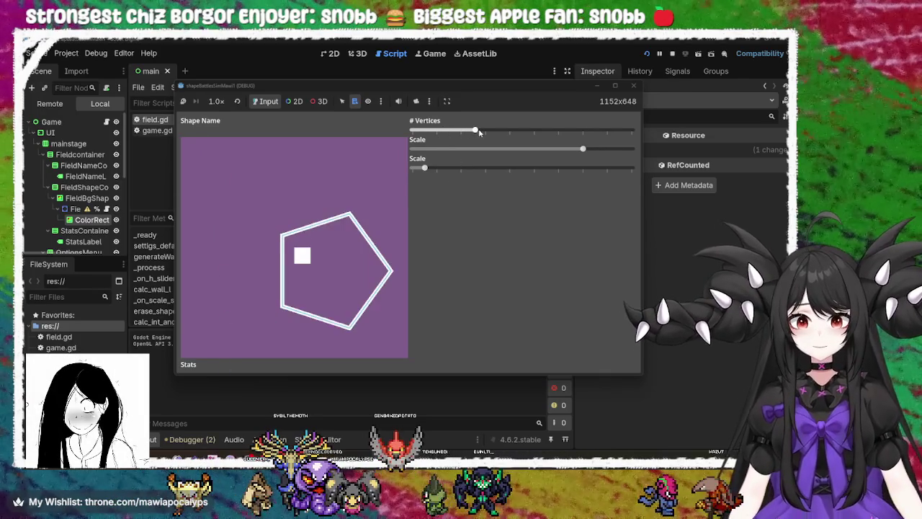
mouse_move(425, 167)
left_mouse_down()
mouse_move(583, 168)
mouse_move(408, 180)
mouse_move(639, 181)
mouse_move(377, 185)
mouse_move(672, 180)
mouse_move(394, 176)
mouse_move(644, 172)
mouse_move(338, 165)
mouse_move(743, 178)
mouse_move(381, 180)
mouse_move(627, 170)
mouse_move(409, 165)
mouse_move(594, 171)
mouse_move(447, 170)
left_mouse_up()
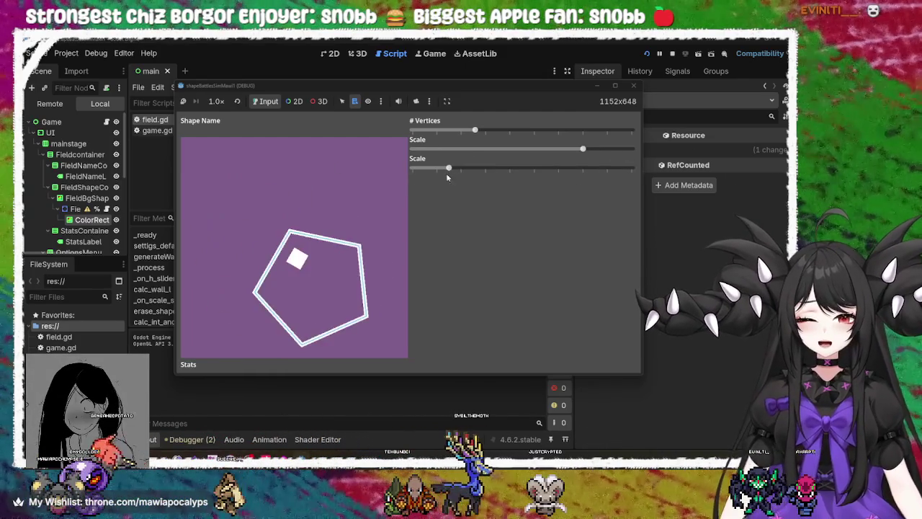
left_click(633, 85)
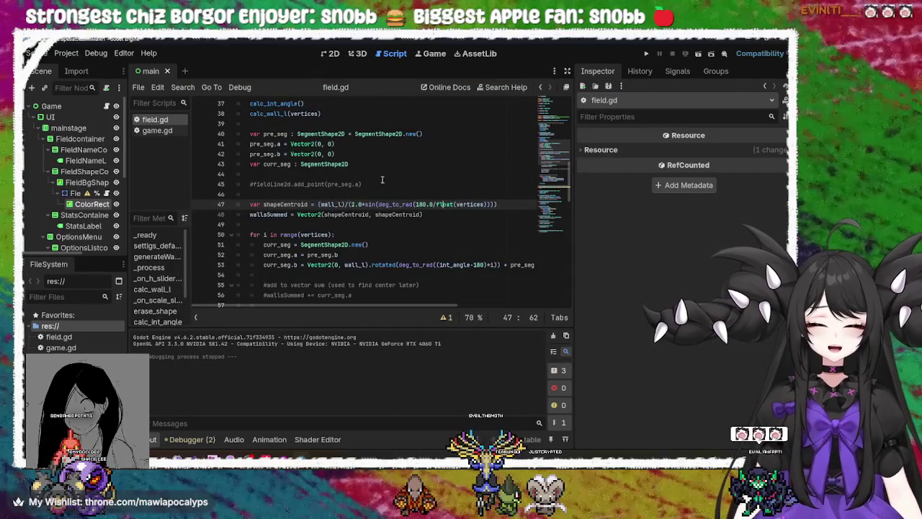
left_click(322, 204)
double_click(330, 203)
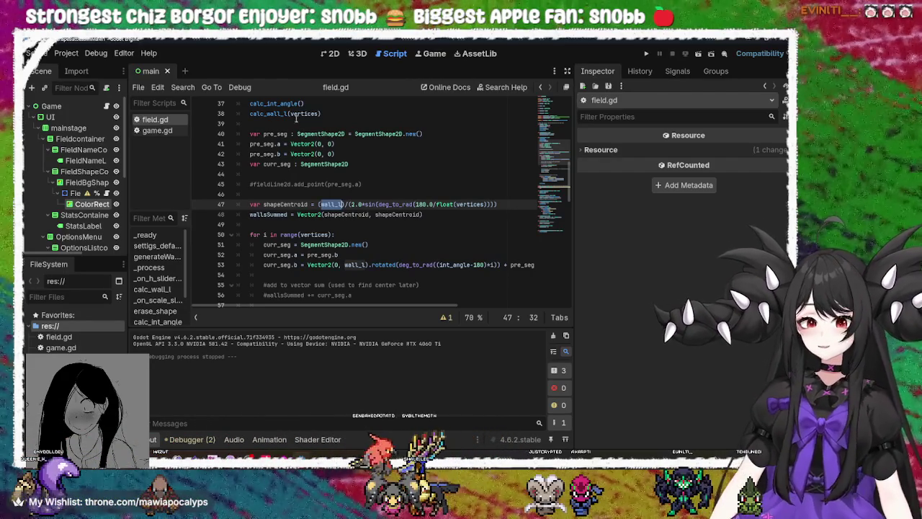
double_click(283, 113)
scroll(285, 126, "up", 3)
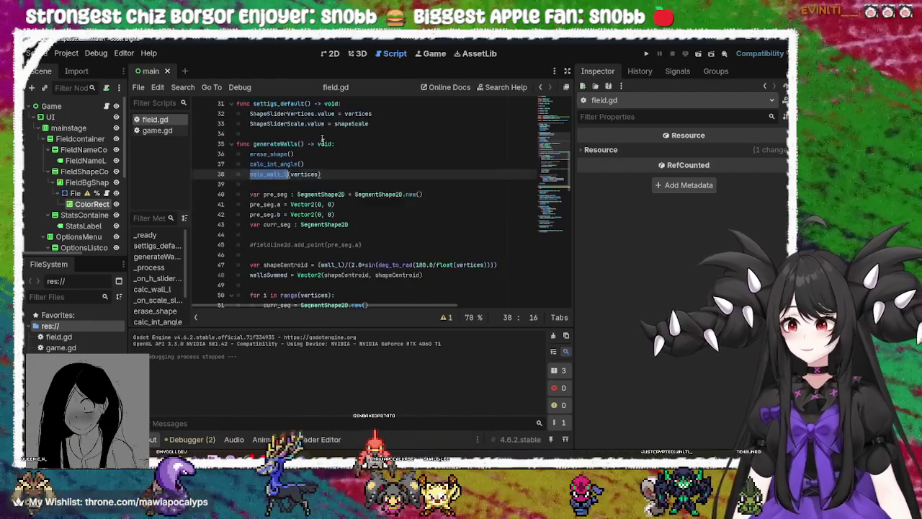
scroll(330, 183, "up", 2)
scroll(326, 183, "down", 3)
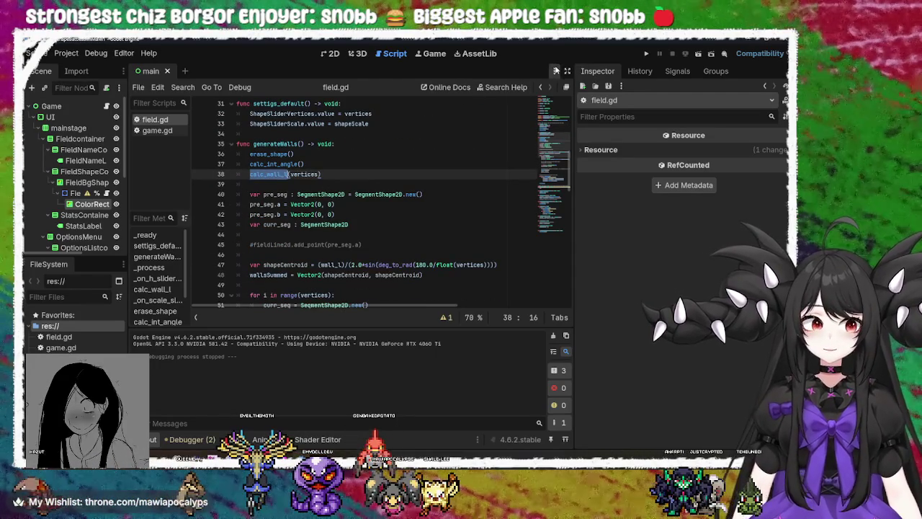
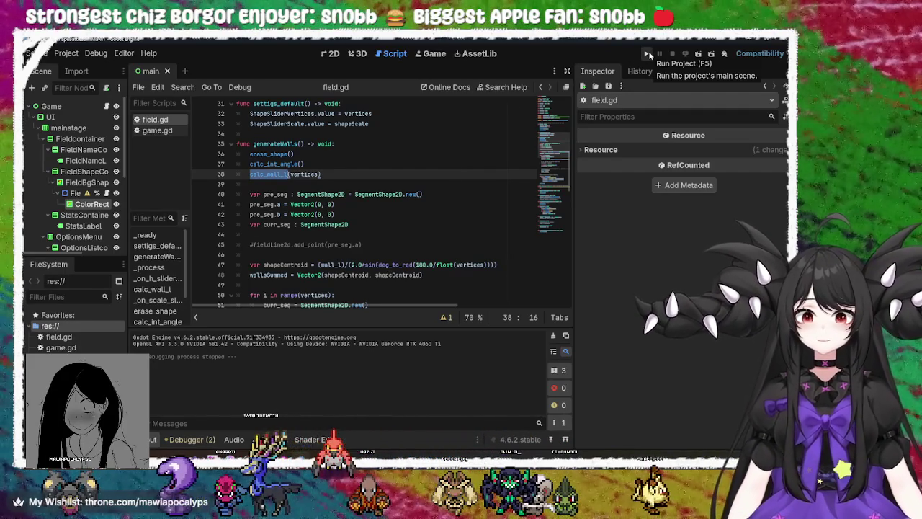
Step: Run the game, test the outline as a triangle, hexagon and eleven sides, then stop it
left_click(647, 54)
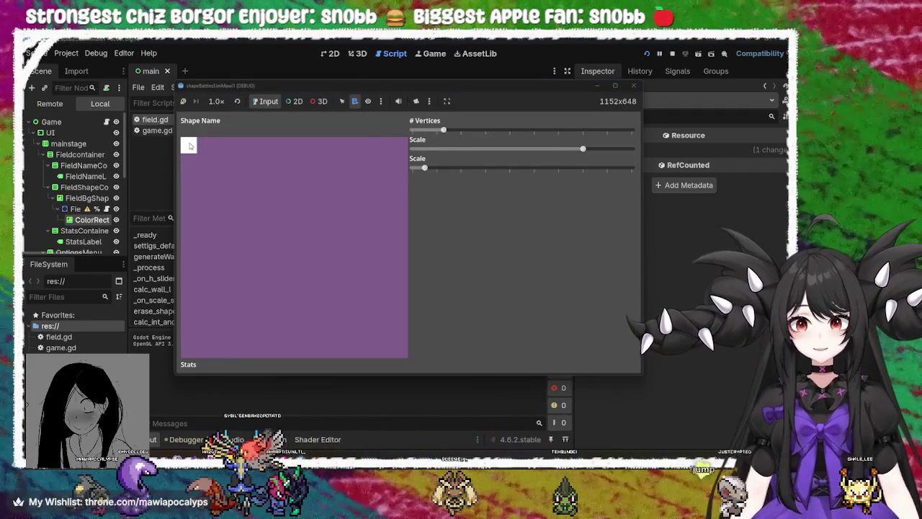
mouse_move(443, 130)
left_mouse_down()
mouse_move(485, 135)
mouse_move(422, 139)
mouse_move(640, 119)
mouse_move(423, 134)
mouse_move(627, 108)
mouse_move(442, 131)
mouse_move(370, 126)
mouse_move(497, 115)
mouse_move(626, 119)
mouse_move(403, 115)
mouse_move(367, 102)
mouse_move(374, 119)
mouse_move(672, 102)
mouse_move(345, 130)
mouse_move(616, 109)
mouse_move(478, 128)
mouse_move(346, 128)
left_mouse_up()
mouse_move(415, 132)
left_mouse_down()
mouse_move(601, 132)
mouse_move(416, 138)
left_mouse_up()
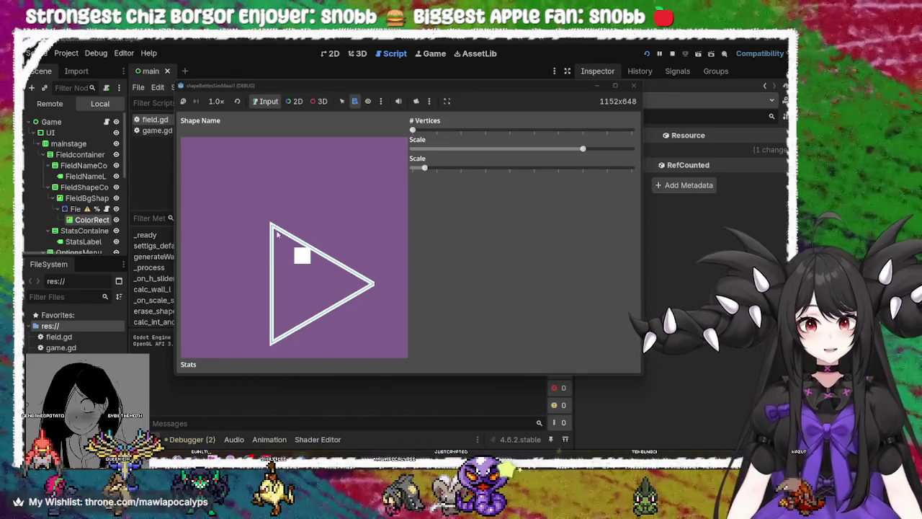
mouse_move(425, 170)
left_mouse_down()
mouse_move(456, 170)
mouse_move(403, 172)
left_mouse_up()
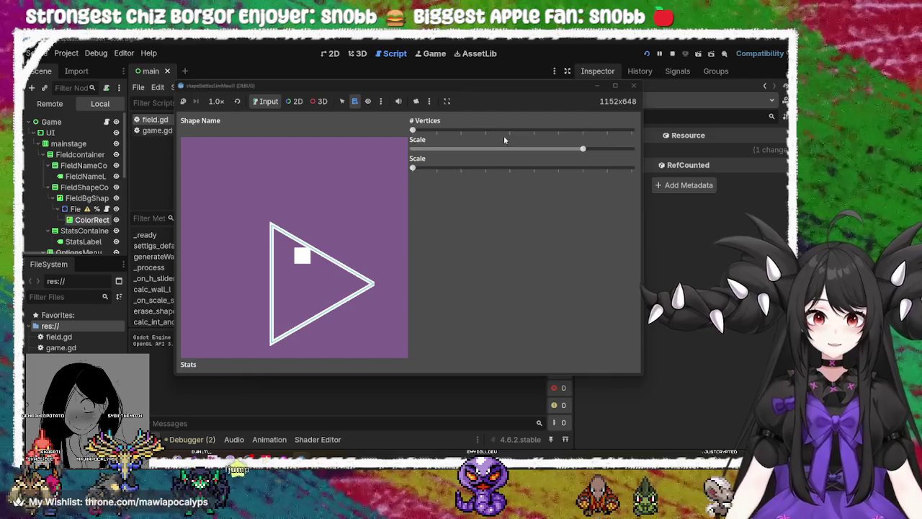
left_click_drag(412, 131, 520, 137)
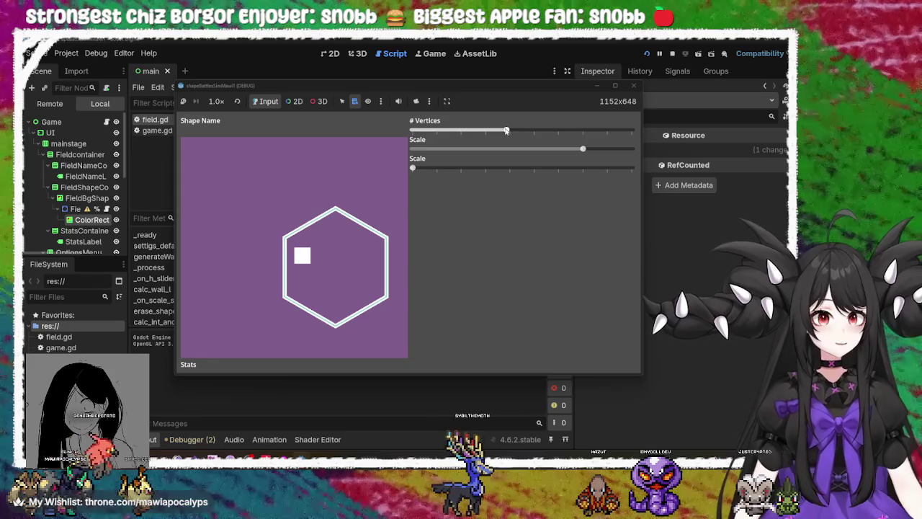
left_click_drag(506, 131, 597, 138)
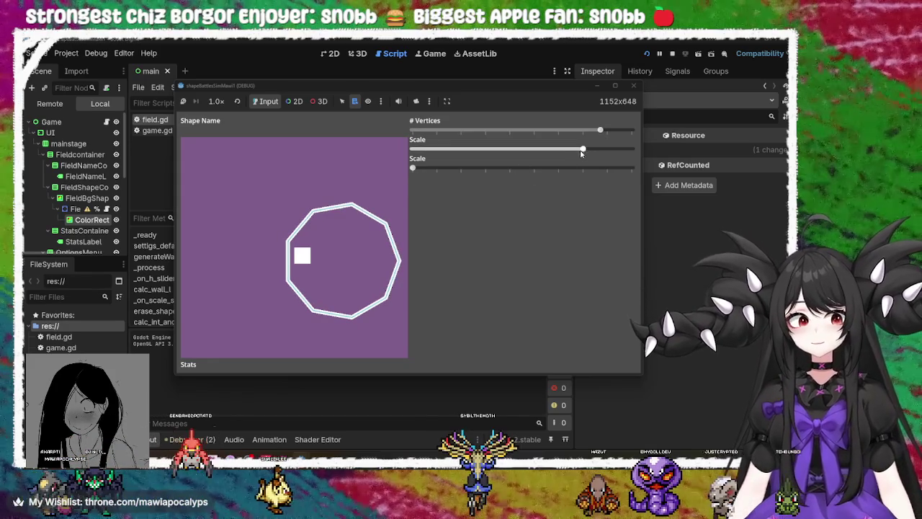
left_click(633, 85)
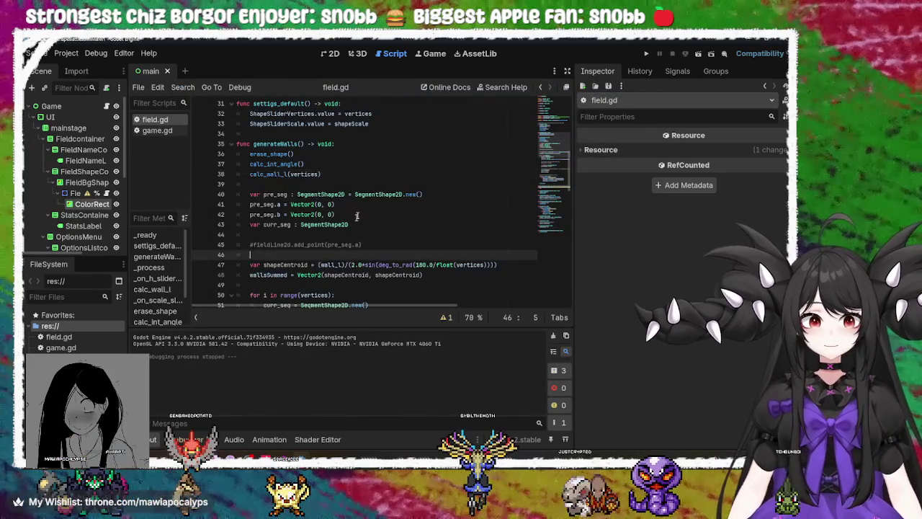
Step: On line 48, replace the second shapeCentroid argument with 0.0 and append a .rotated() call
double_click(481, 264)
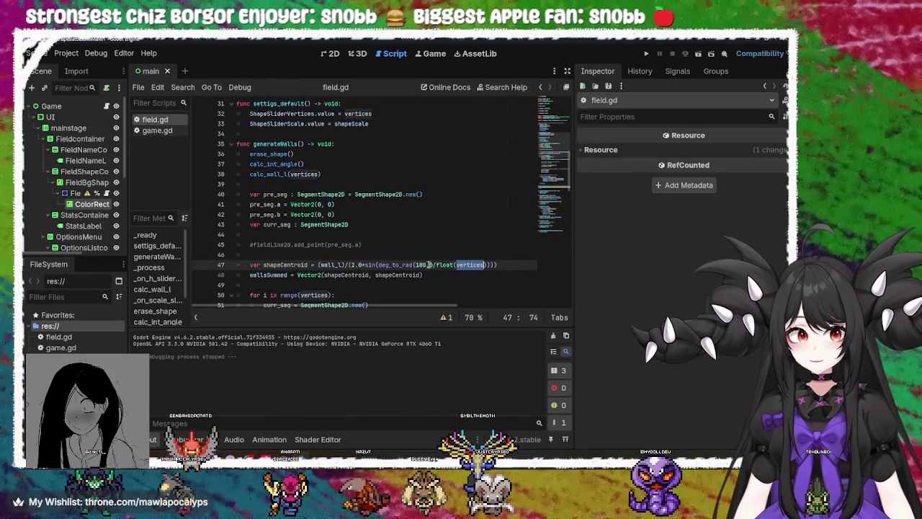
left_click(414, 264)
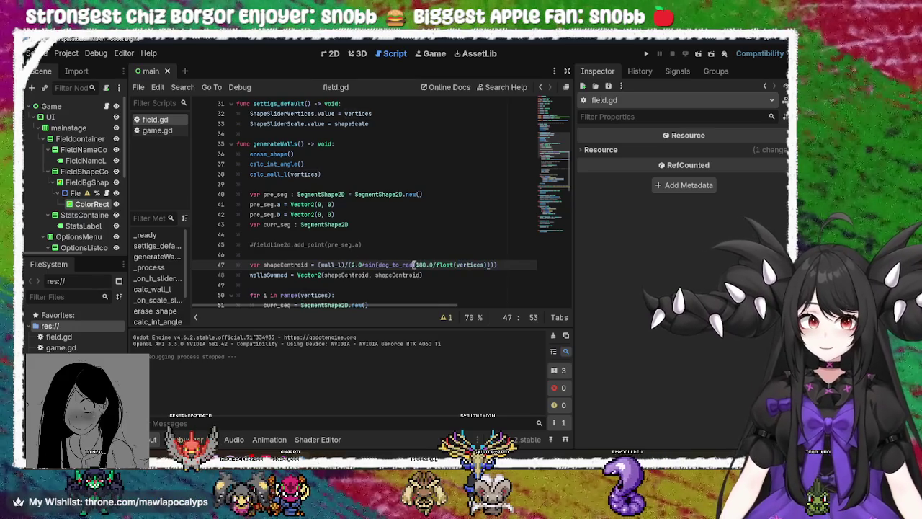
scroll(413, 264, "down", 1)
left_click(348, 244)
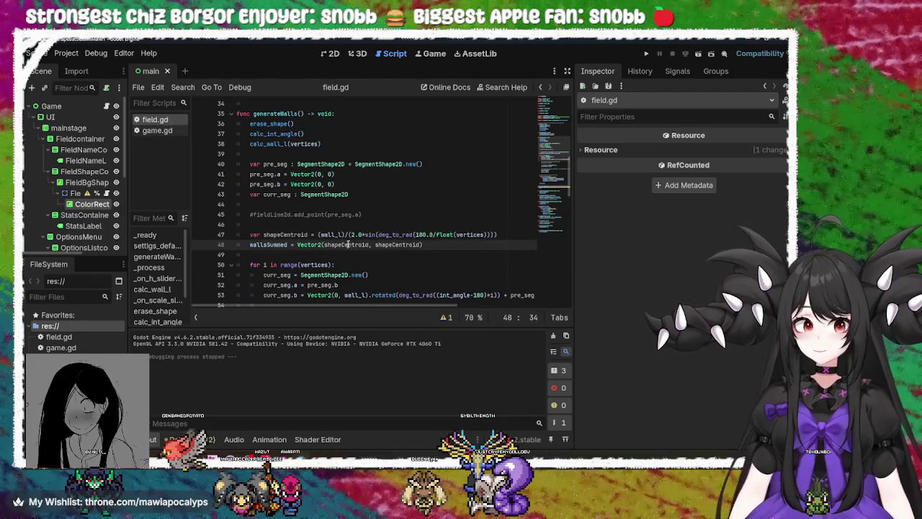
key("End")
scroll(418, 228, "down", 1)
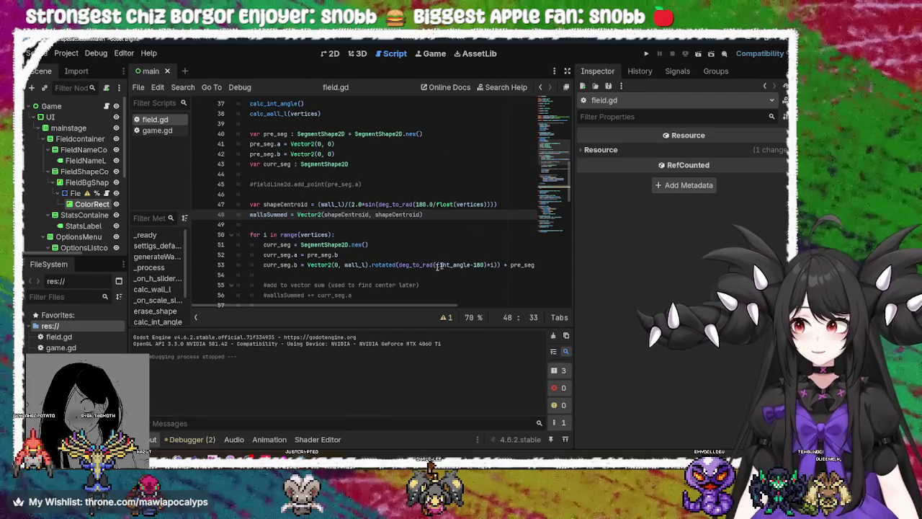
double_click(398, 214)
key("BackSpace")
type("0.0")
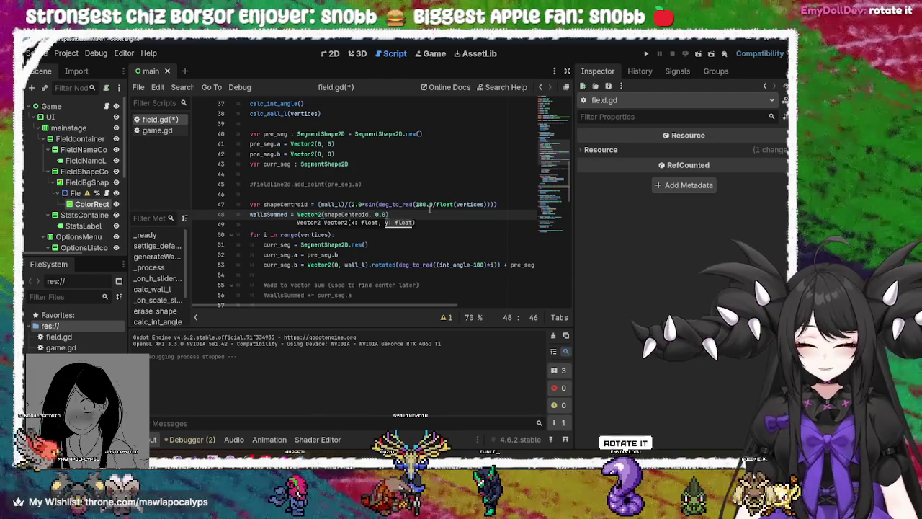
type(".rota")
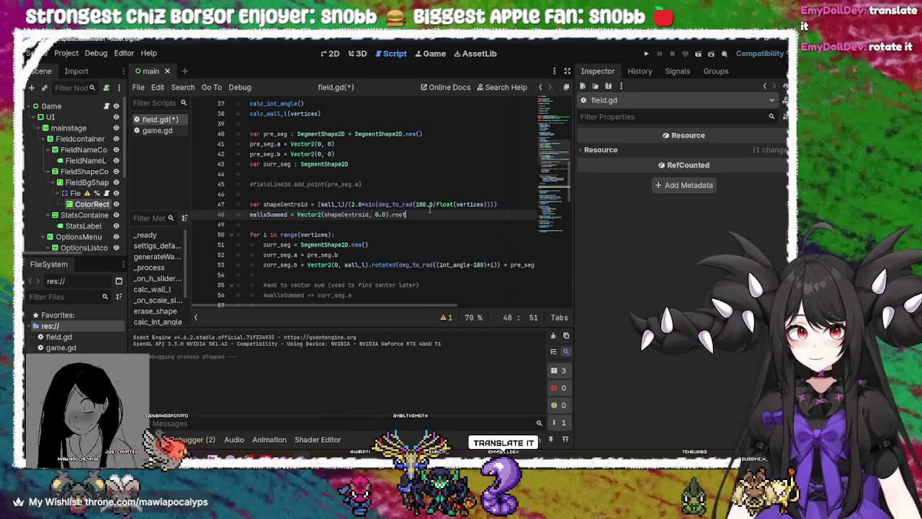
key("Return")
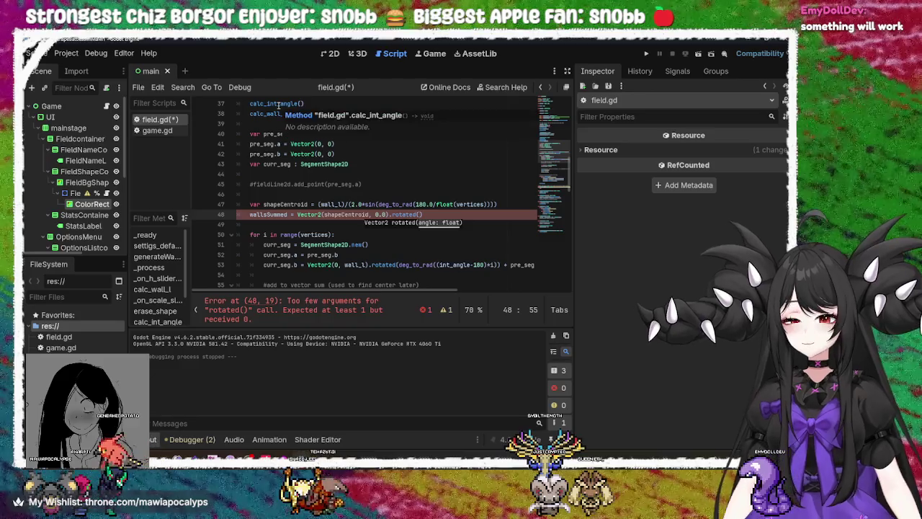
Step: After checking the int_angle declaration, fill rotated() with deg_to_rad(int_angle/2.0)
double_click(278, 105)
scroll(328, 173, "up", 10)
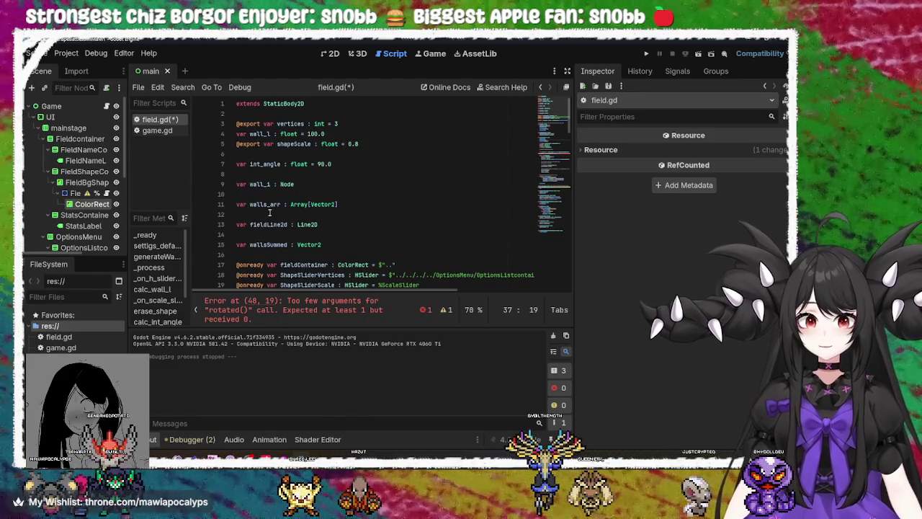
double_click(264, 165)
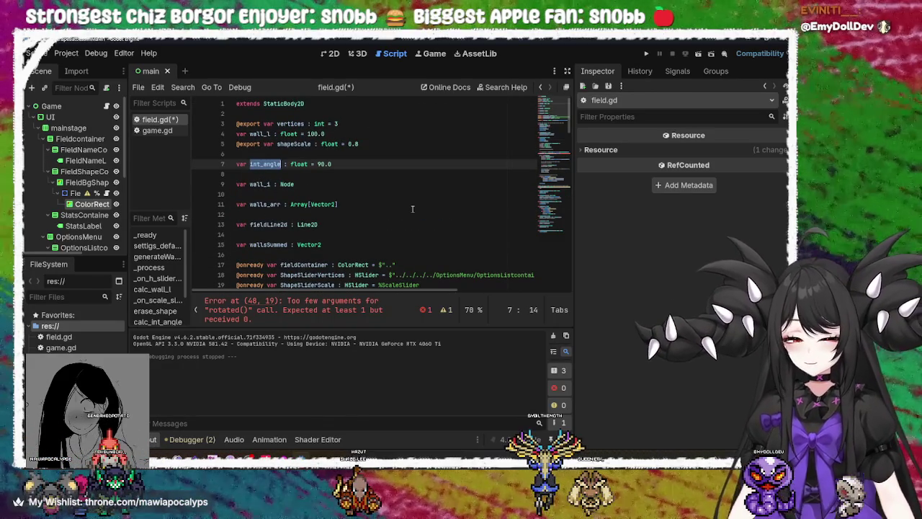
scroll(412, 209, "down", 6)
scroll(412, 207, "down", 1)
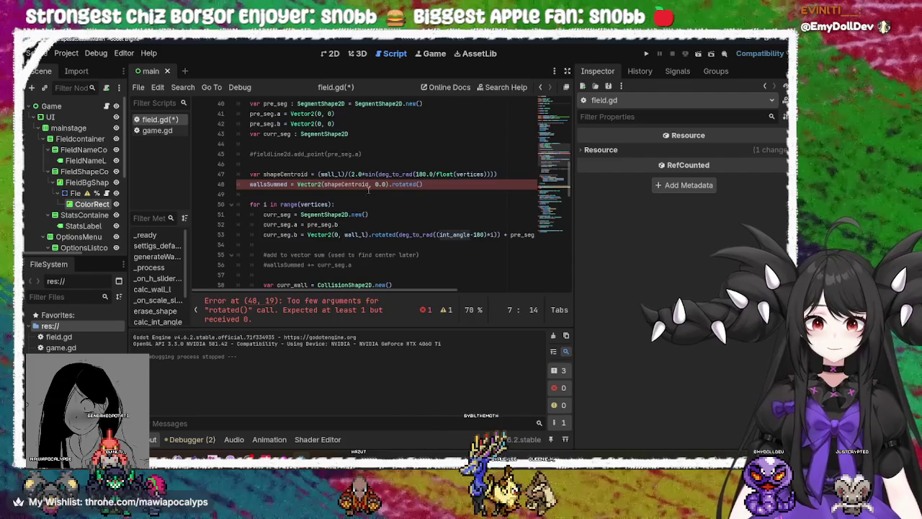
left_click(266, 184)
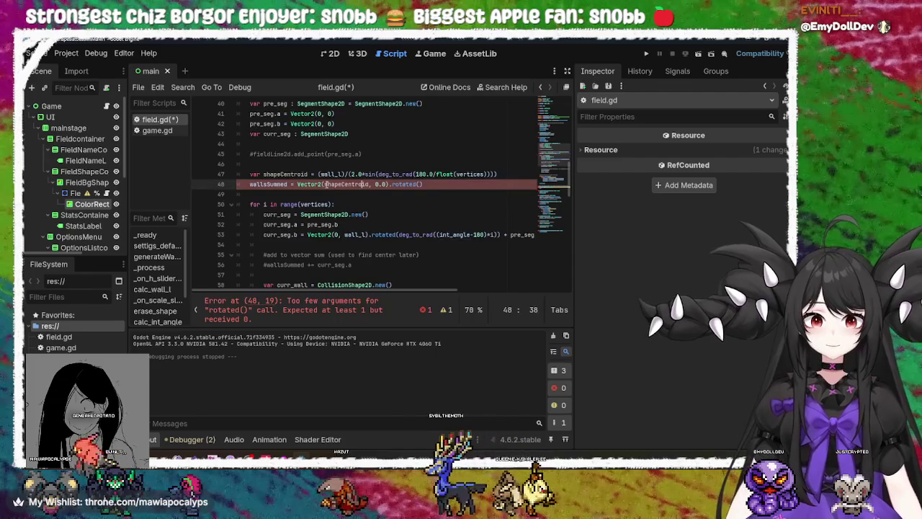
left_click(424, 184)
type("g_to_rad(int_angle/2")
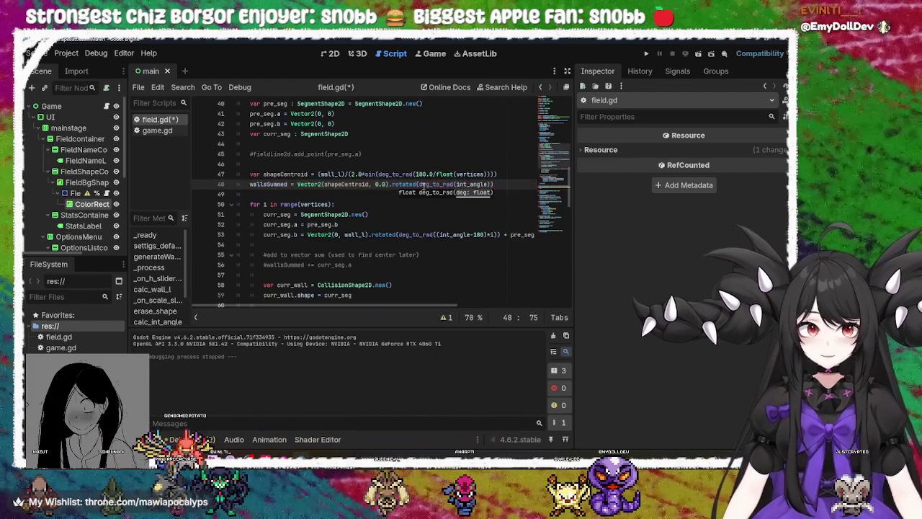
type(")")
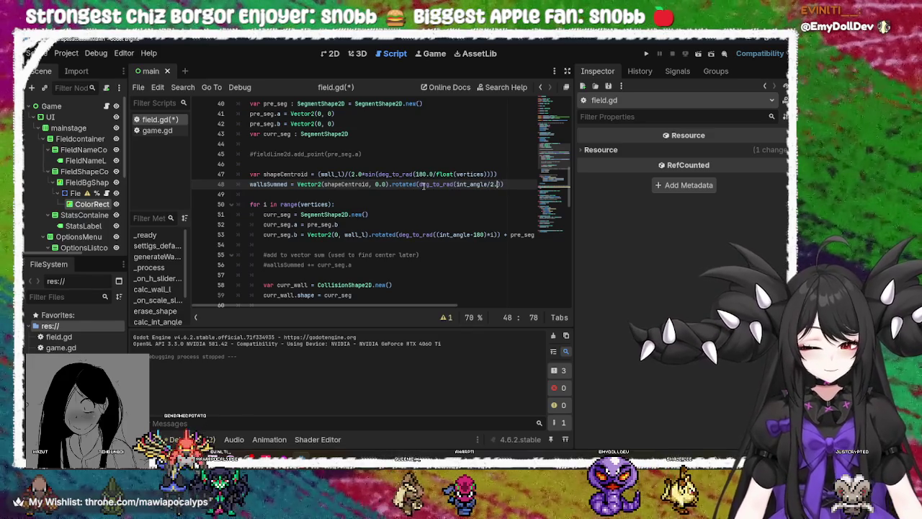
Step: Save field.gd and run the project with F5
key("ctrl+s")
key("Down")
key("Down")
key("Down")
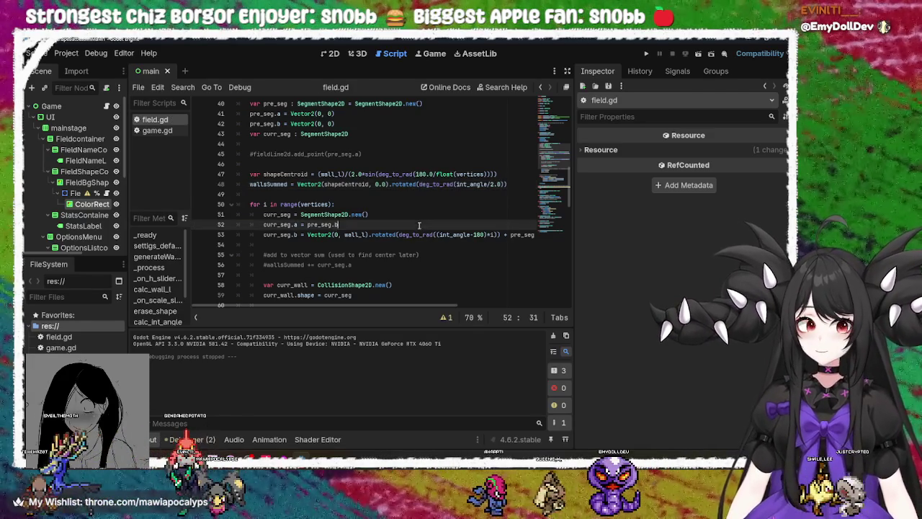
key("F5")
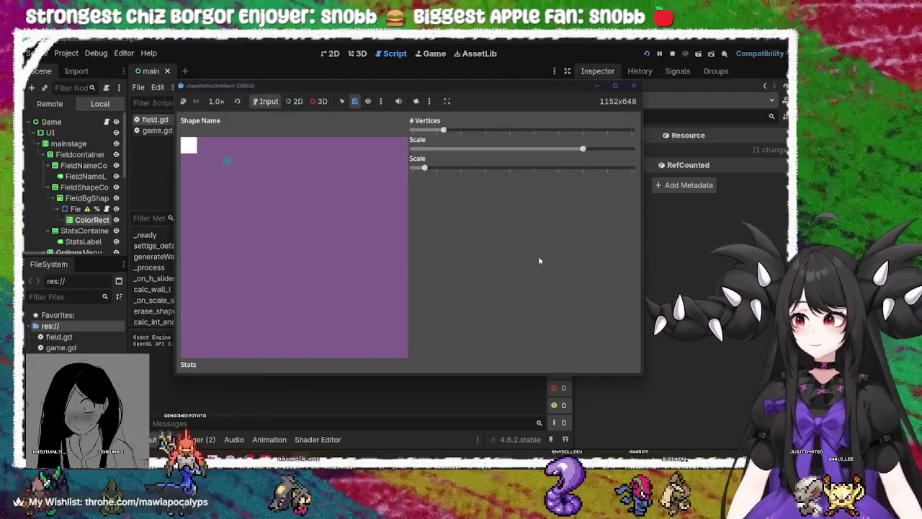
Step: Test the outline as a hexagon, rotate it, then stop the game
mouse_move(453, 130)
left_mouse_down()
mouse_move(507, 144)
mouse_move(443, 131)
left_mouse_up()
mouse_move(424, 167)
left_mouse_down()
mouse_move(430, 179)
mouse_move(495, 168)
mouse_move(424, 169)
mouse_move(529, 189)
left_mouse_up()
left_click(633, 85)
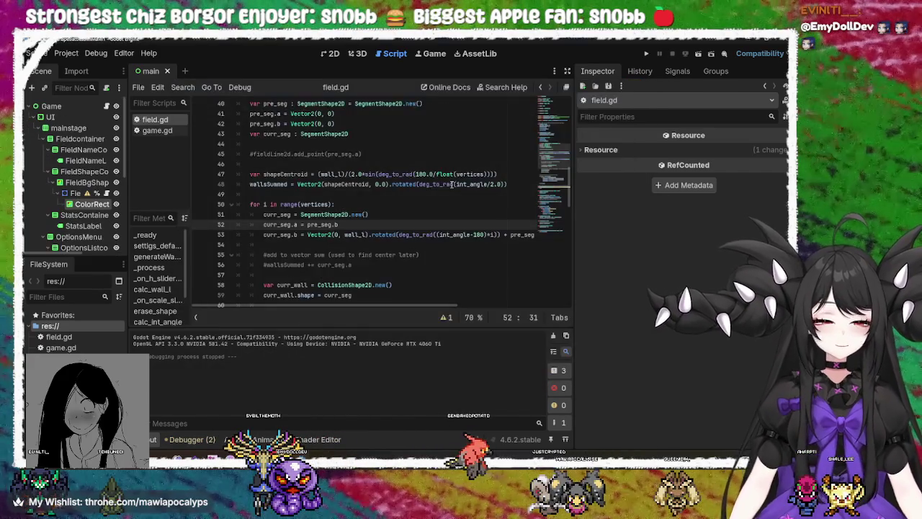
left_click(283, 184)
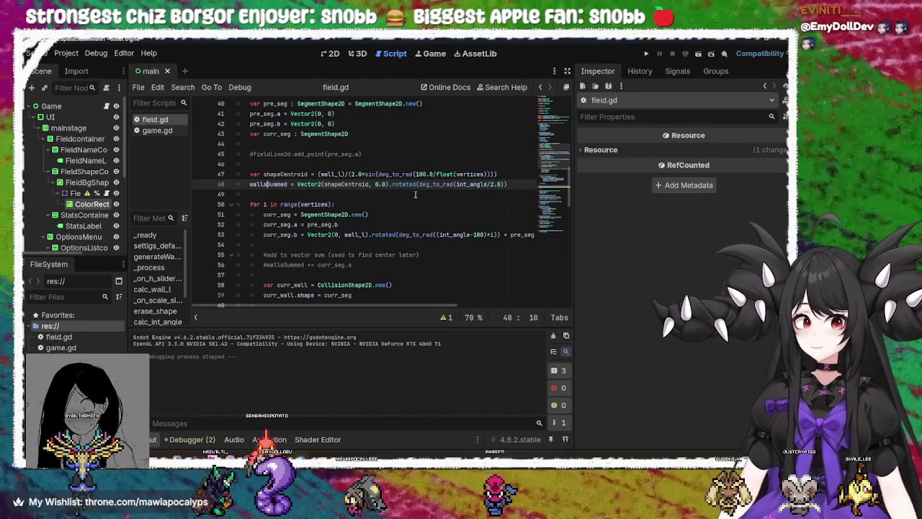
Step: Relaunch the game, enlarge, rotate and shrink an octagon outline, then stop it
left_click(646, 53)
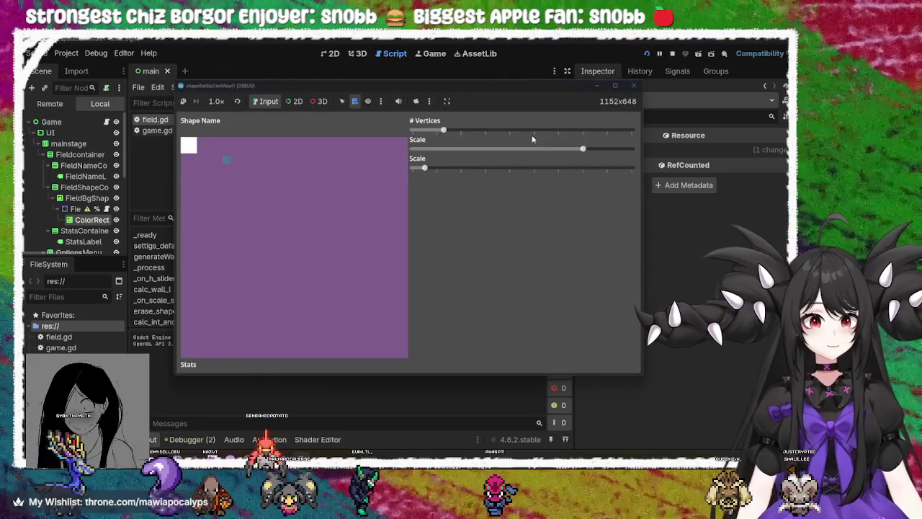
left_click_drag(443, 130, 568, 131)
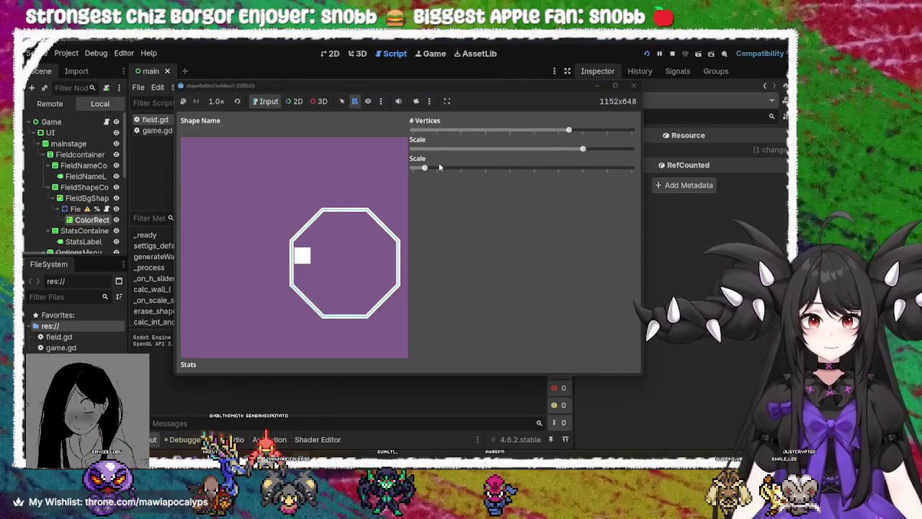
mouse_move(425, 167)
left_mouse_down()
mouse_move(407, 168)
mouse_move(481, 170)
mouse_move(399, 174)
left_mouse_up()
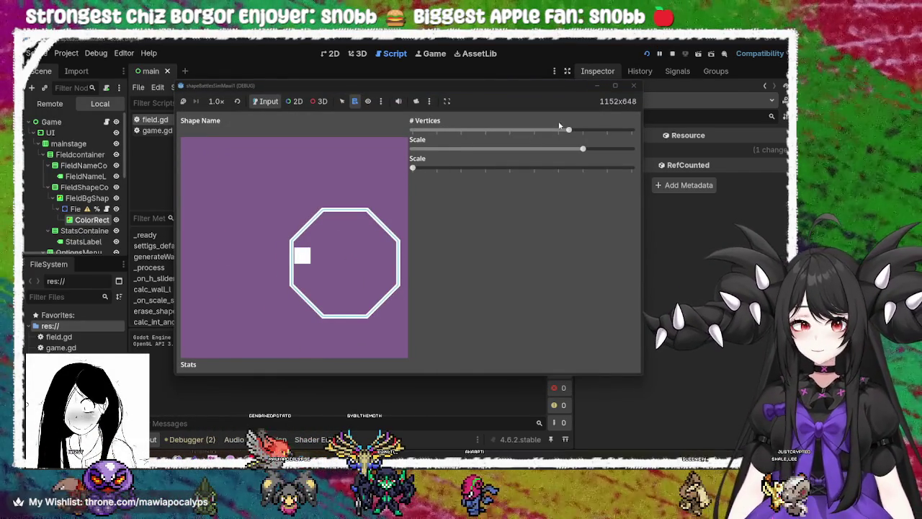
mouse_move(582, 149)
left_mouse_down()
mouse_move(494, 154)
mouse_move(640, 150)
mouse_move(569, 157)
mouse_move(504, 131)
mouse_move(382, 141)
left_mouse_up()
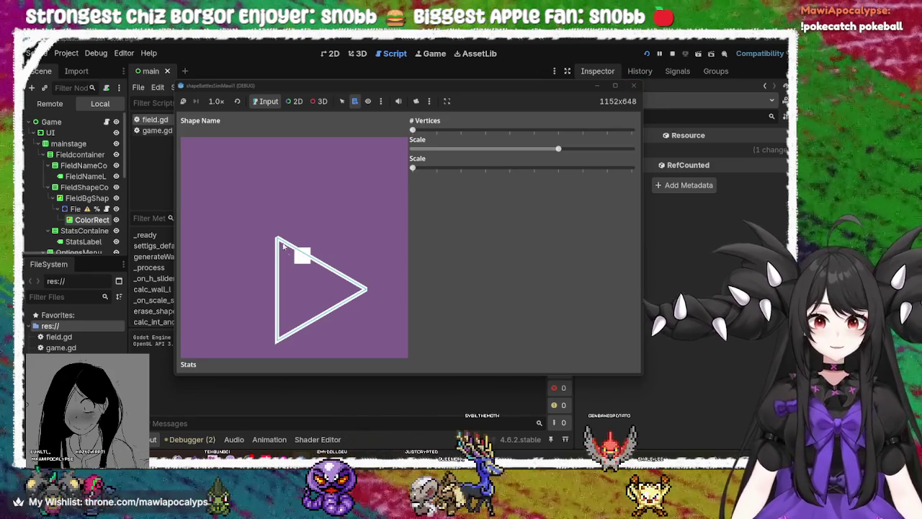
left_click(633, 85)
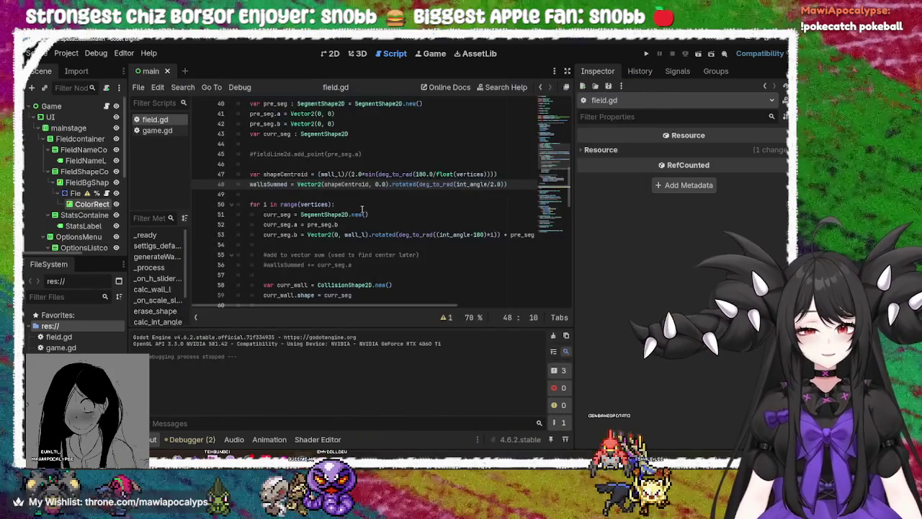
left_click(459, 173)
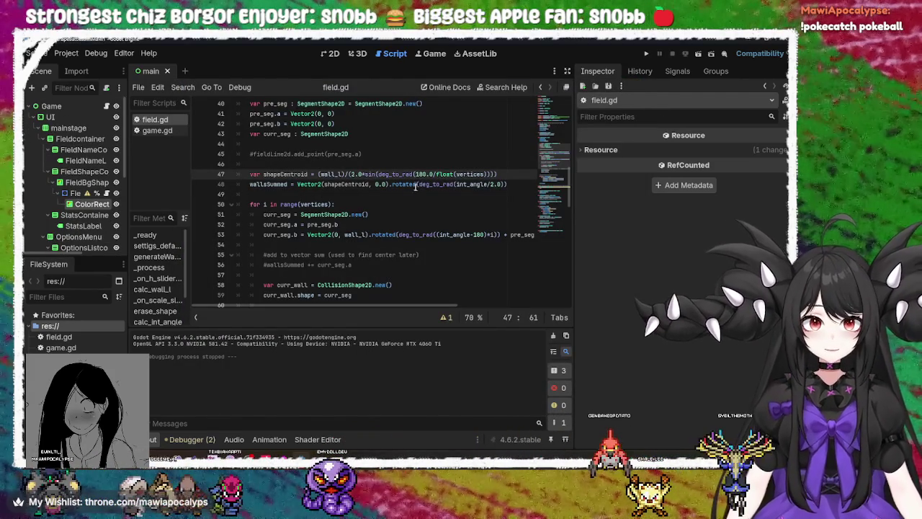
left_click(463, 185)
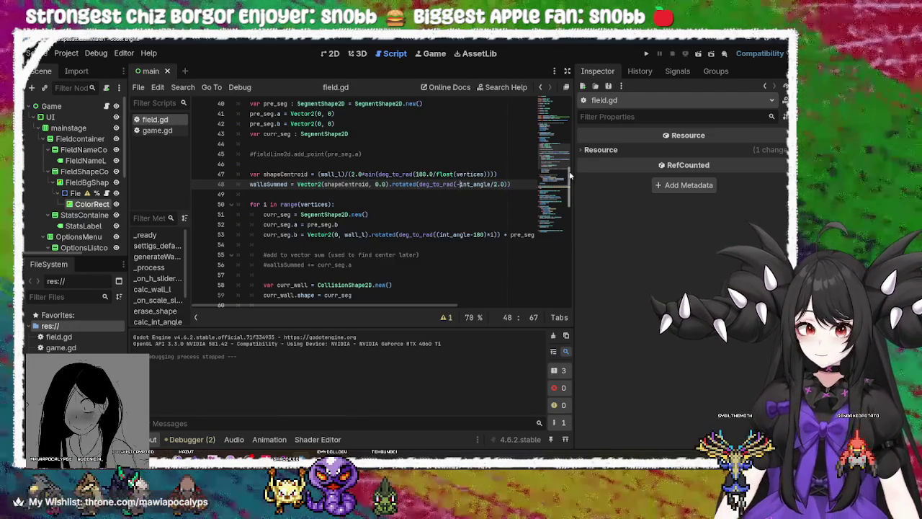
left_click(491, 174)
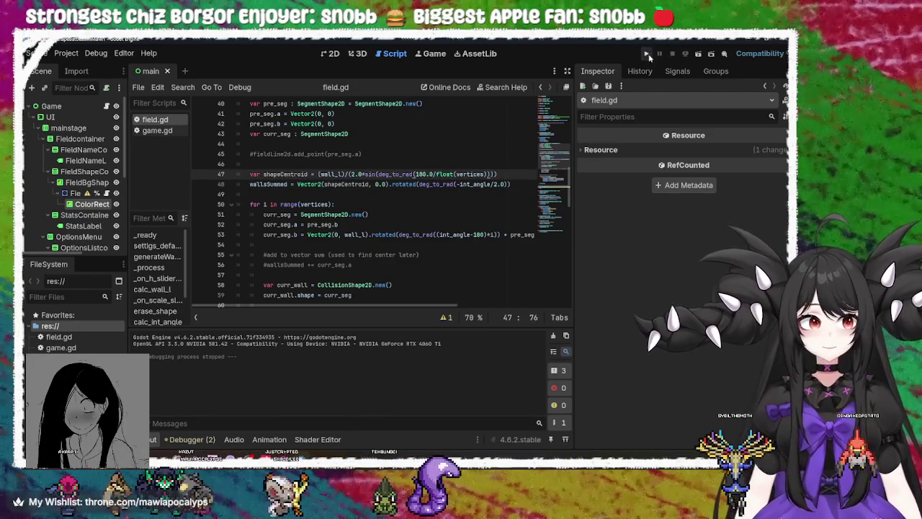
left_click(647, 55)
mouse_move(437, 133)
left_mouse_down()
mouse_move(537, 131)
mouse_move(391, 137)
left_mouse_up()
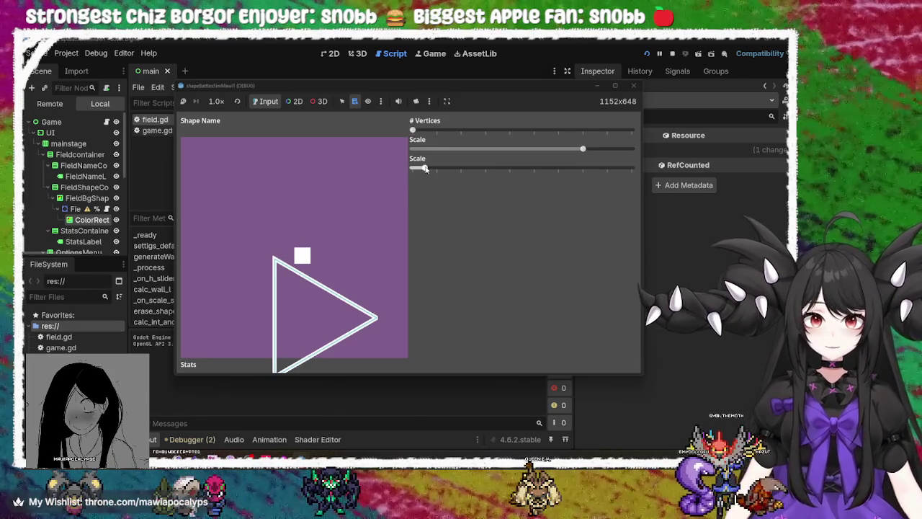
mouse_move(427, 168)
left_mouse_down()
mouse_move(477, 166)
mouse_move(381, 179)
left_mouse_up()
mouse_move(414, 129)
left_mouse_down()
mouse_move(597, 130)
mouse_move(691, 160)
mouse_move(476, 131)
mouse_move(713, 143)
left_mouse_up()
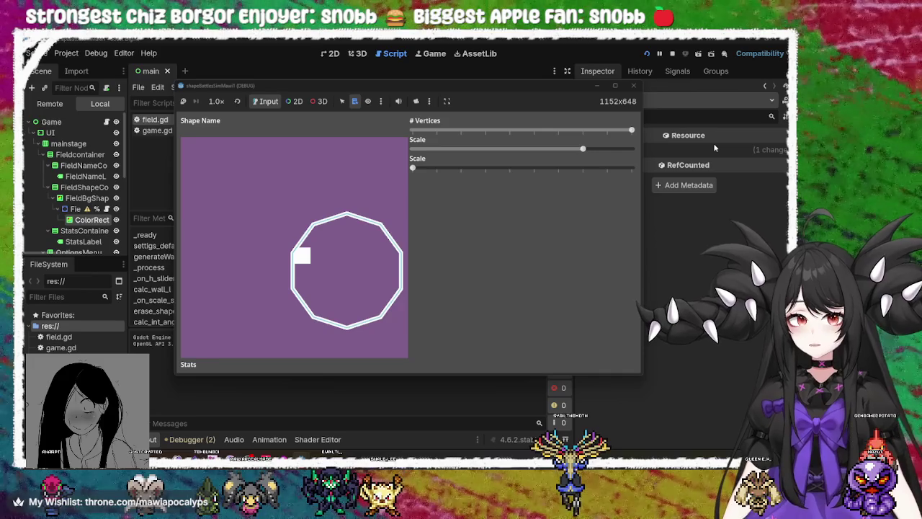
left_click_drag(714, 147, 390, 134)
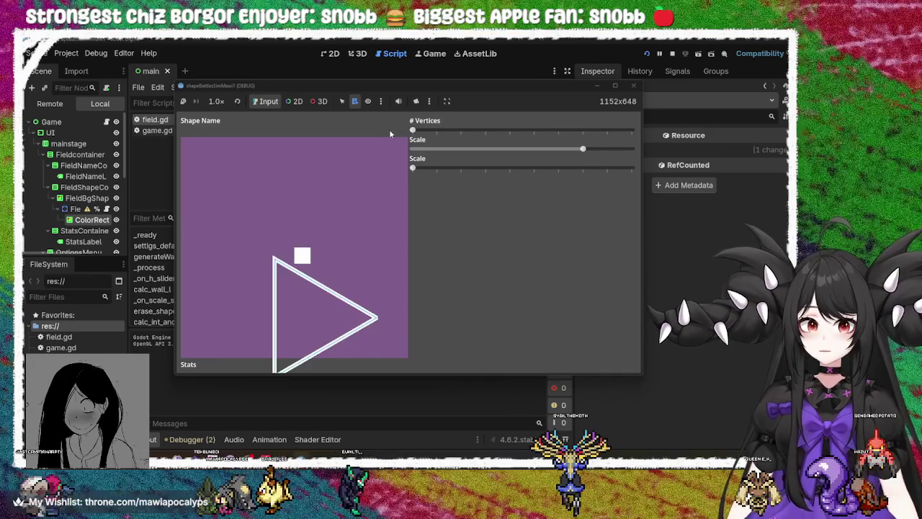
left_click(633, 85)
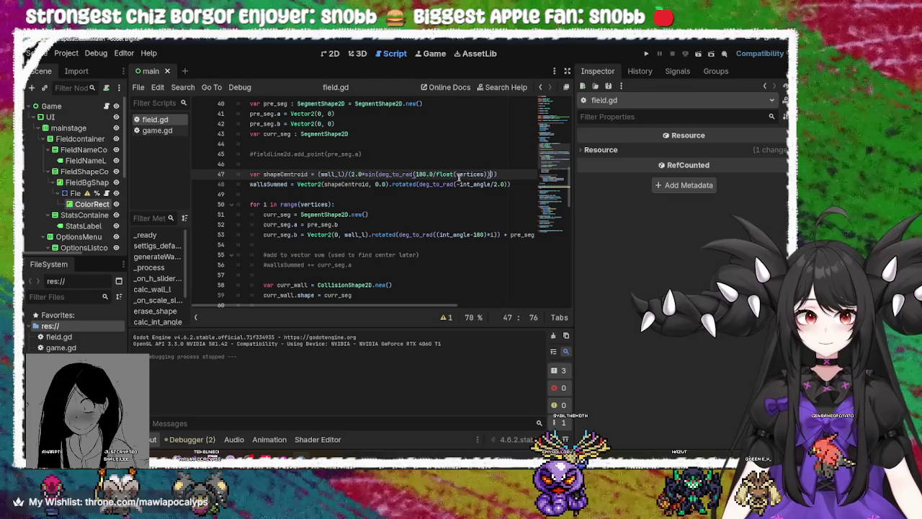
Step: Delete the minus sign before int_angle on line 48
left_click(458, 183)
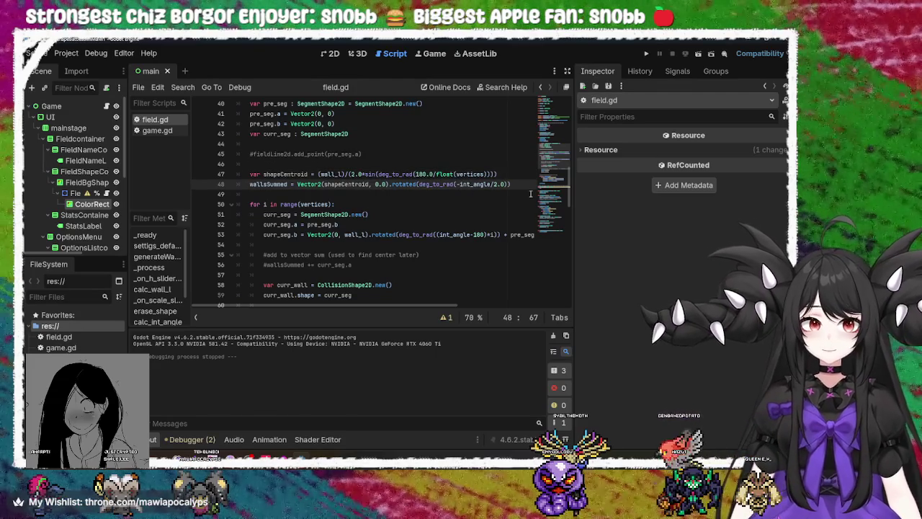
key("BackSpace")
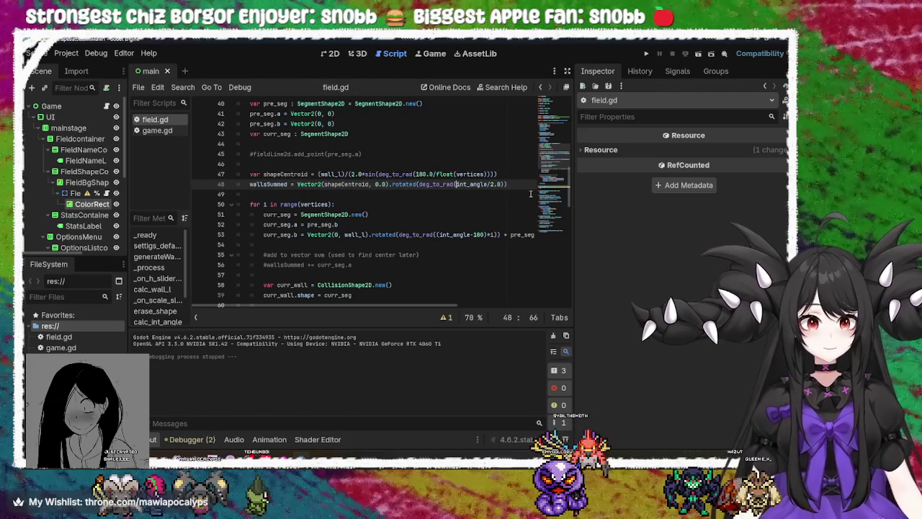
double_click(471, 184)
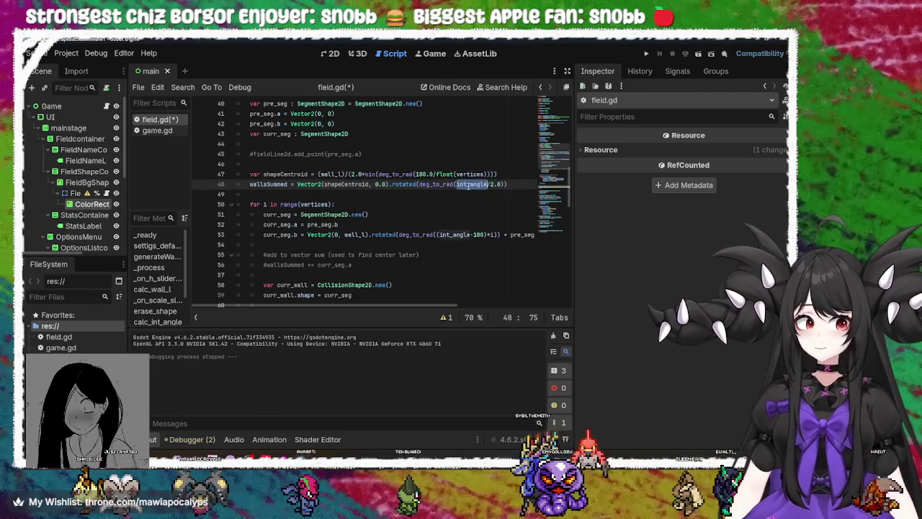
left_click(426, 184)
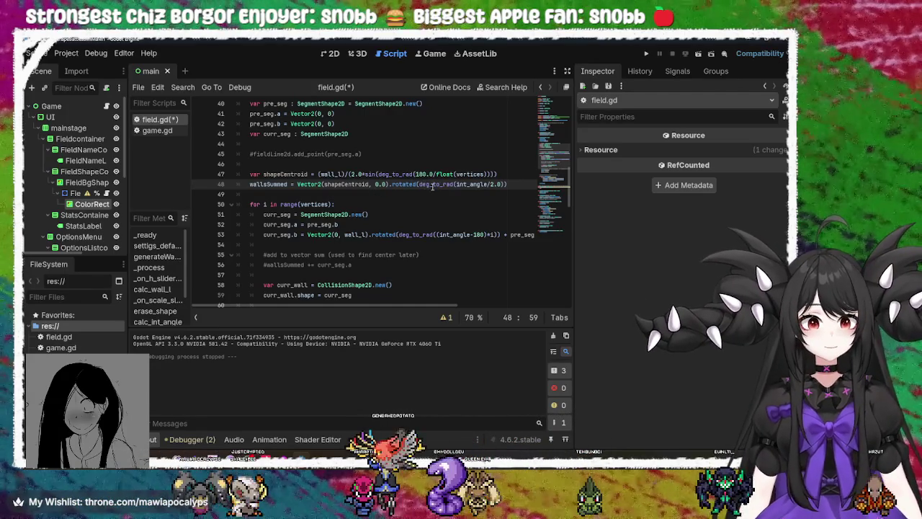
mouse_move(432, 186)
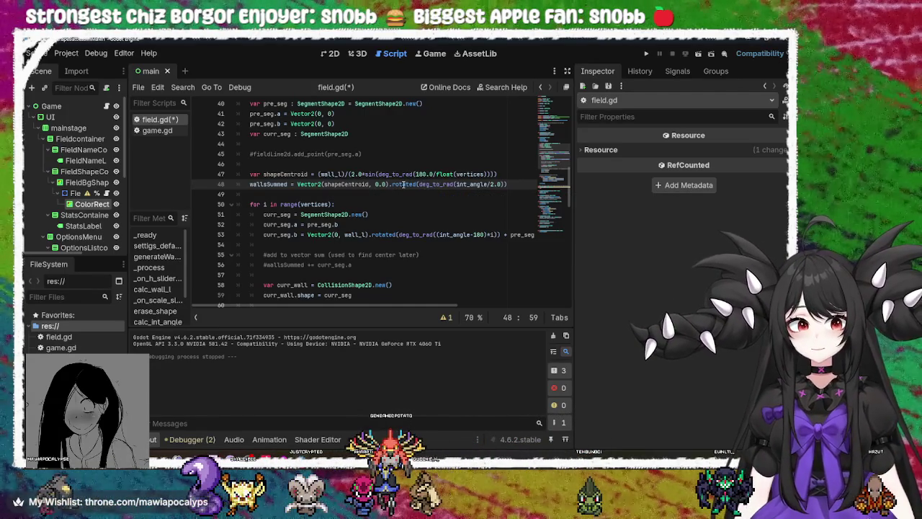
mouse_move(403, 184)
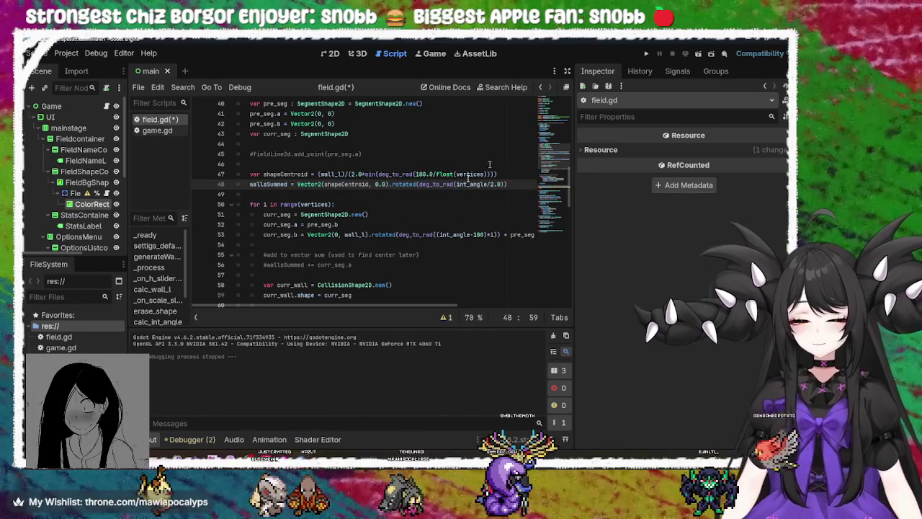
Step: Save field.gd and check where wall_l is used around lines 52-53
left_click(395, 234)
key("ctrl+s")
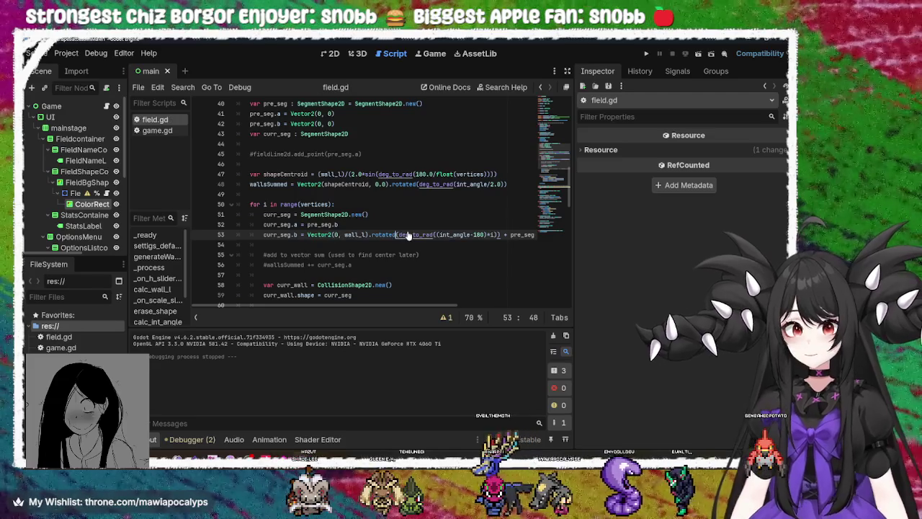
left_click(382, 225)
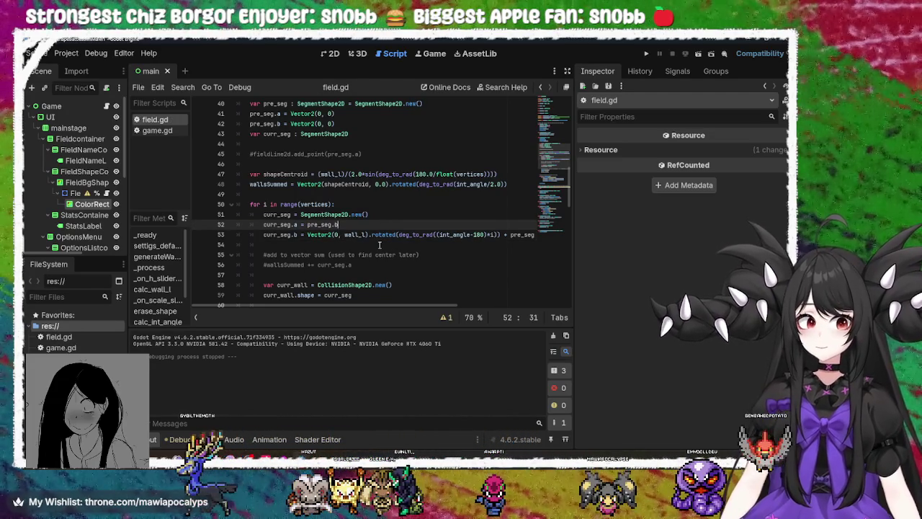
left_click(359, 234)
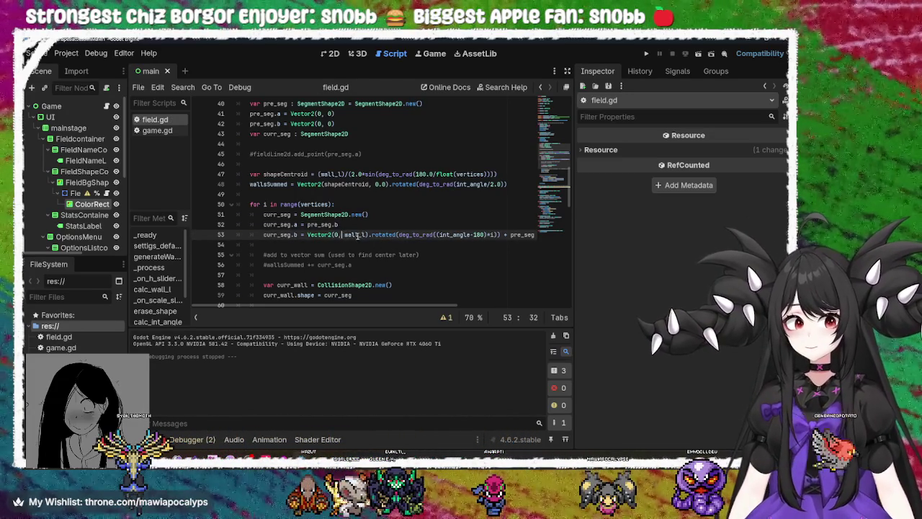
double_click(356, 235)
mouse_move(385, 234)
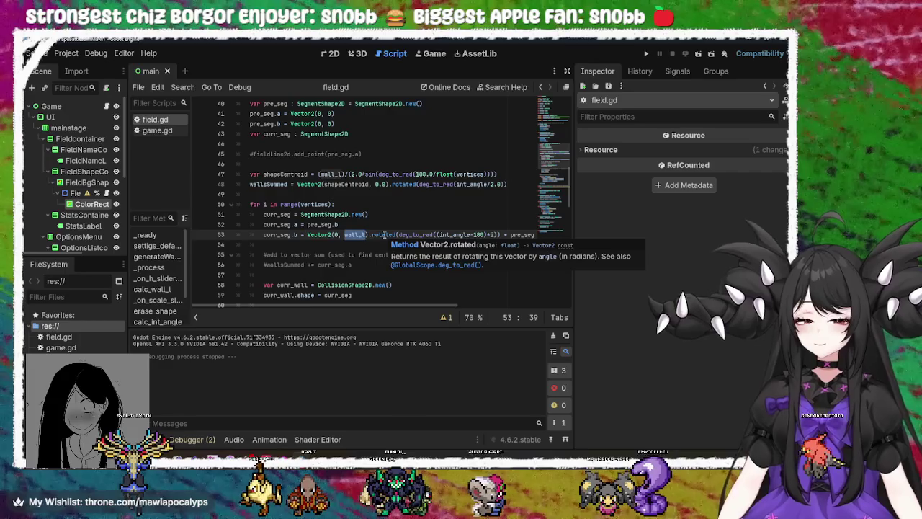
left_click(388, 227)
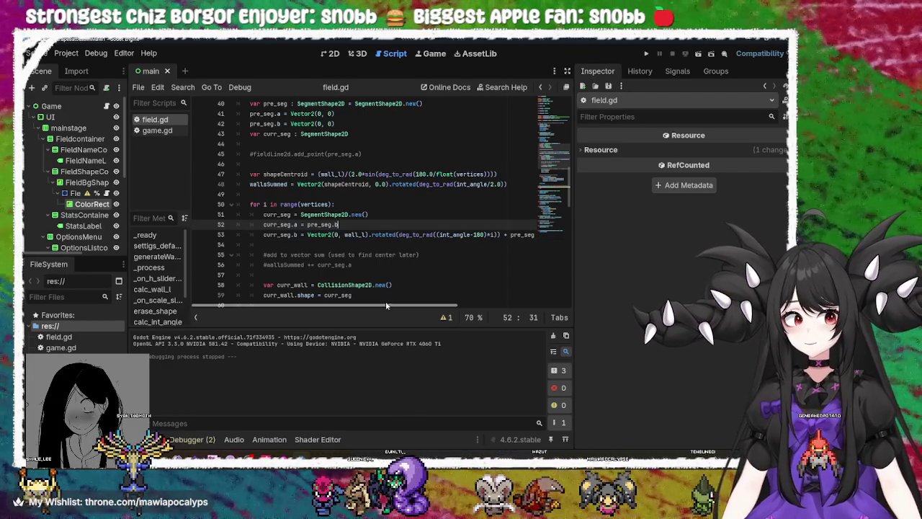
mouse_move(386, 306)
left_mouse_down()
mouse_move(468, 310)
mouse_move(369, 310)
left_mouse_up()
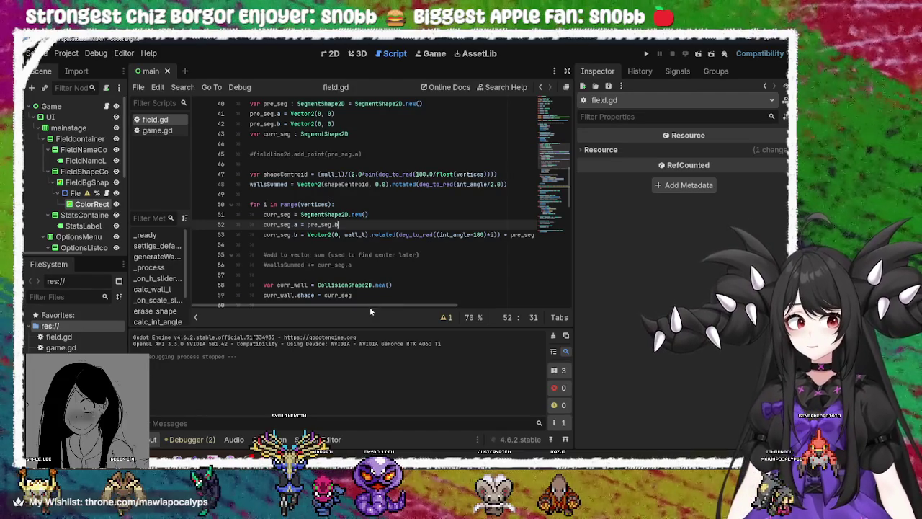
Step: Put a minus sign before deg_to_rad on line 48 and run the project
double_click(472, 185)
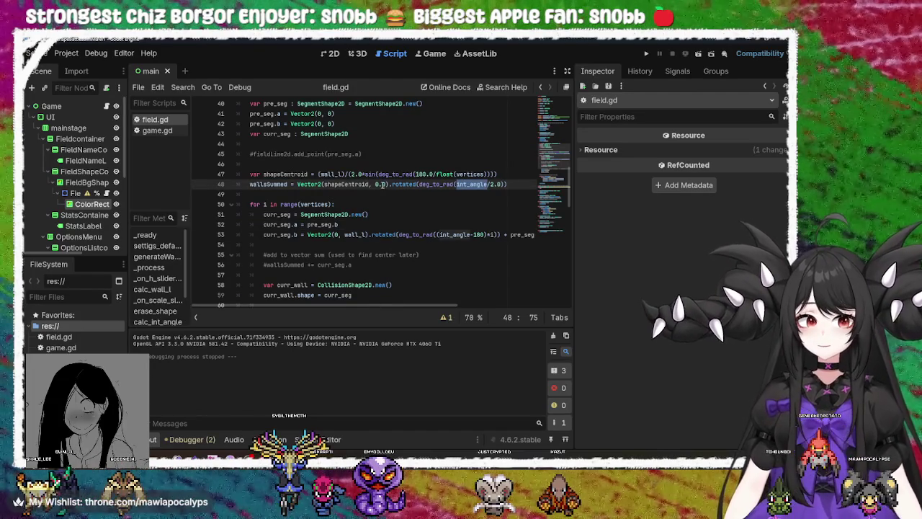
left_click(505, 184)
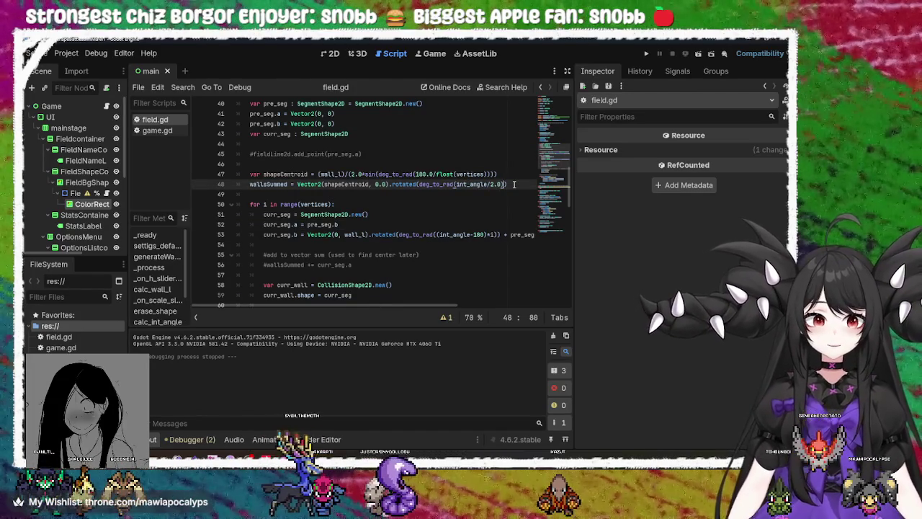
left_click(455, 184)
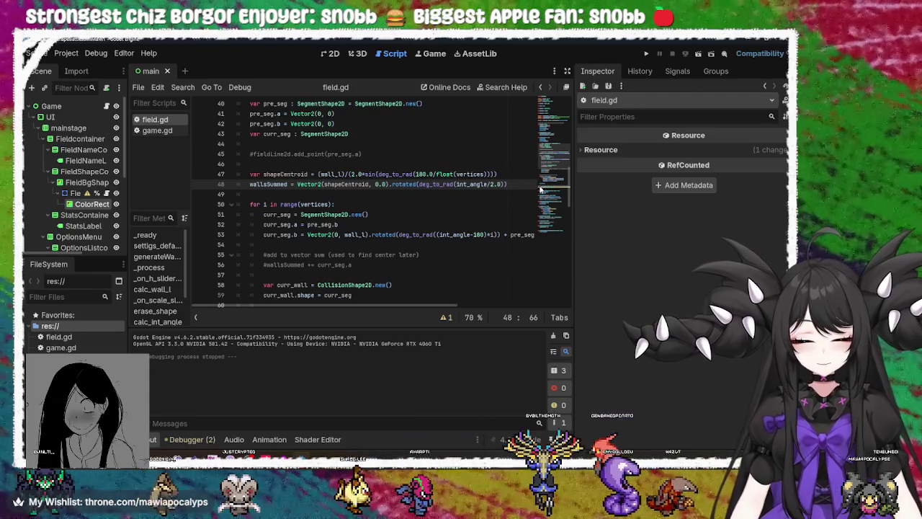
type("-")
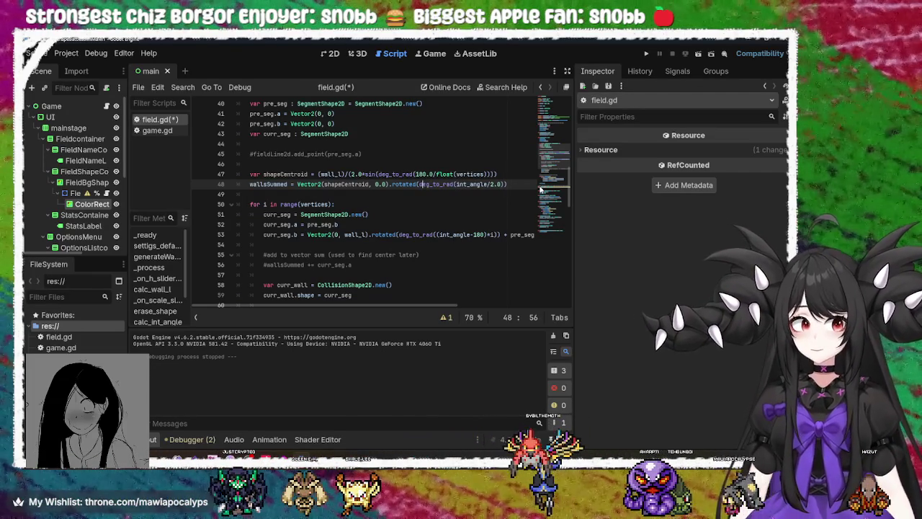
type("-")
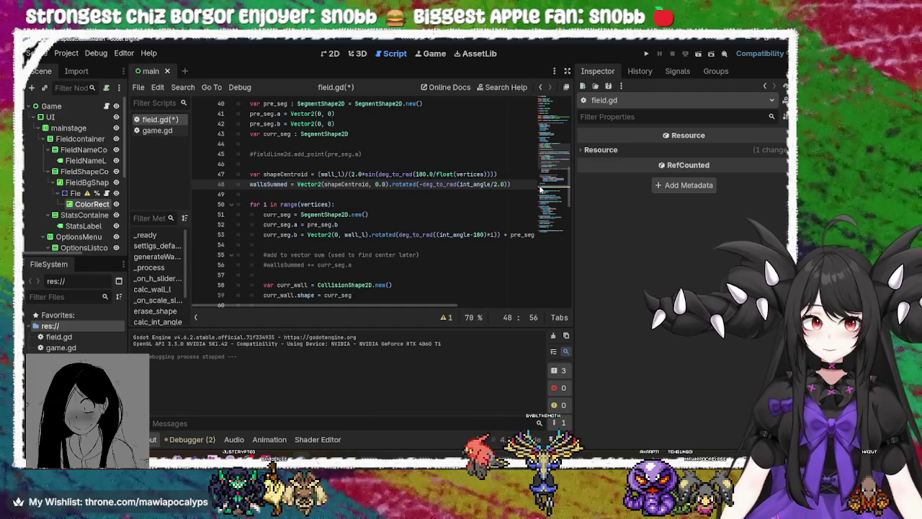
key("F5")
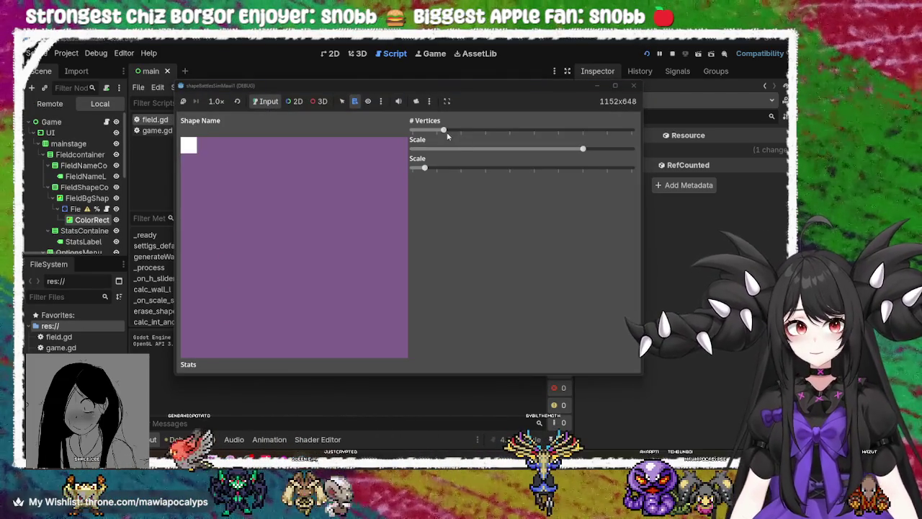
Step: Try the hexagon outline, close the game and remove the minus before deg_to_rad
mouse_move(442, 131)
left_mouse_down()
mouse_move(556, 133)
mouse_move(384, 134)
mouse_move(691, 150)
mouse_move(347, 137)
left_mouse_up()
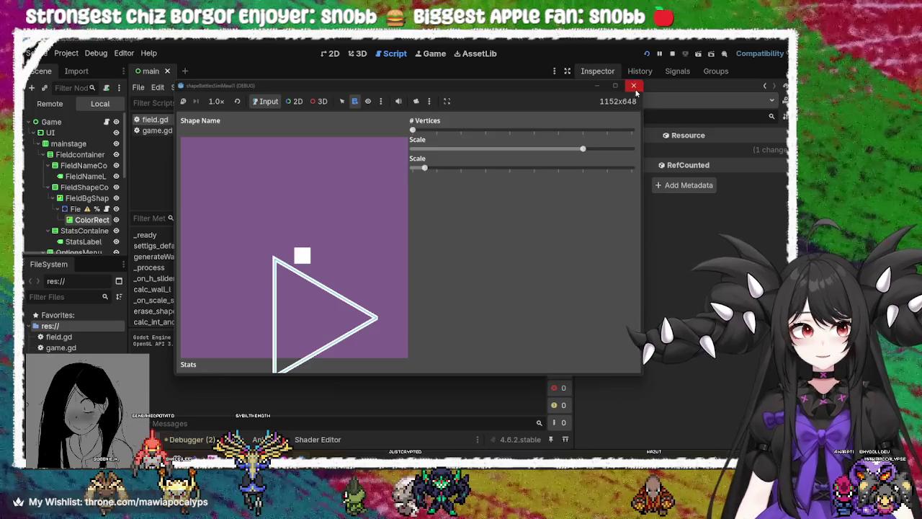
left_click(636, 91)
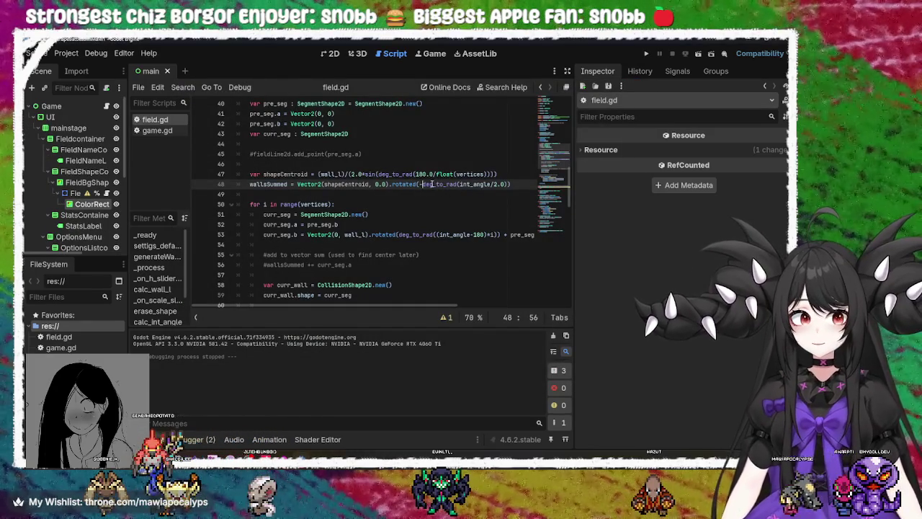
key("BackSpace")
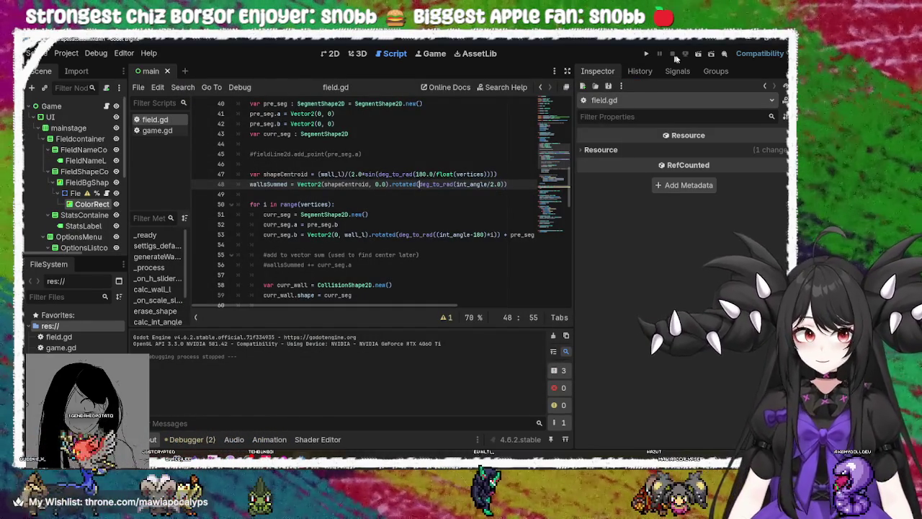
Step: Rerun the game and test the outline as a hexagon, triangle and pentagon
left_click(647, 54)
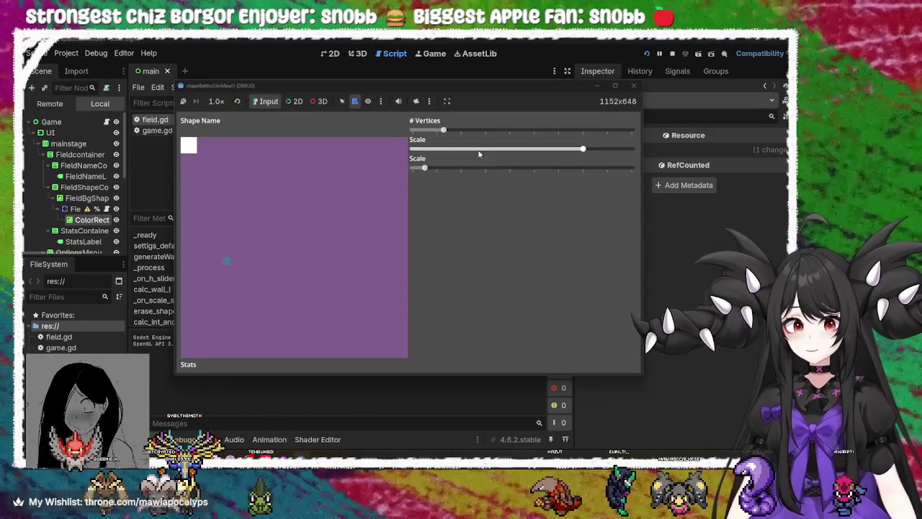
left_click(446, 134)
left_click_drag(446, 134, 516, 137)
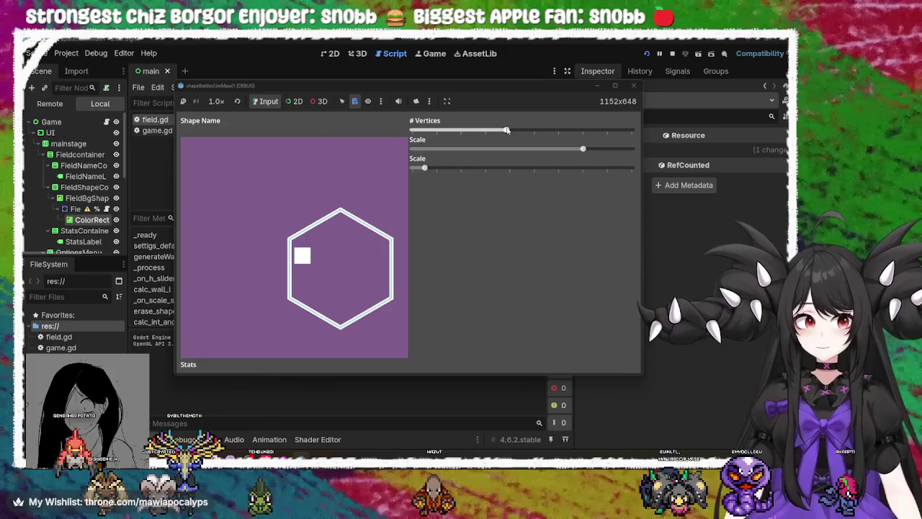
left_click_drag(506, 130, 400, 136)
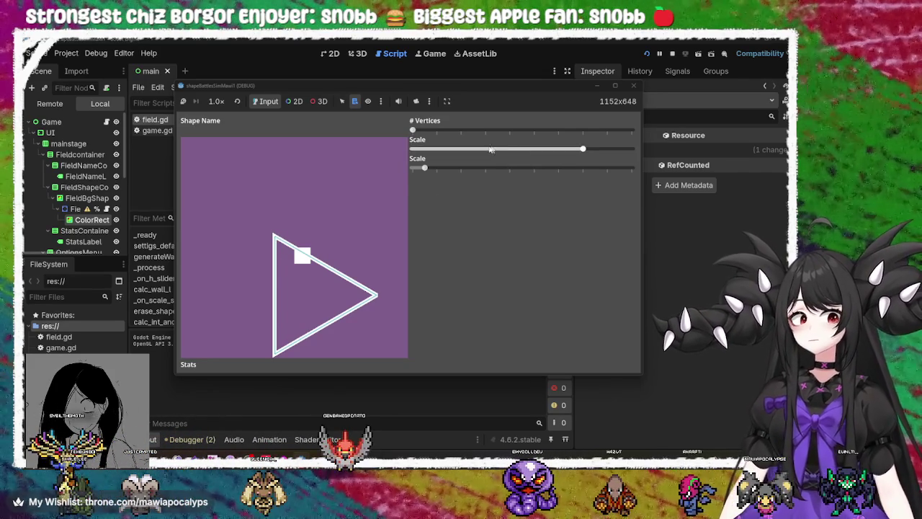
mouse_move(435, 133)
left_mouse_down()
mouse_move(468, 133)
mouse_move(451, 134)
left_mouse_up()
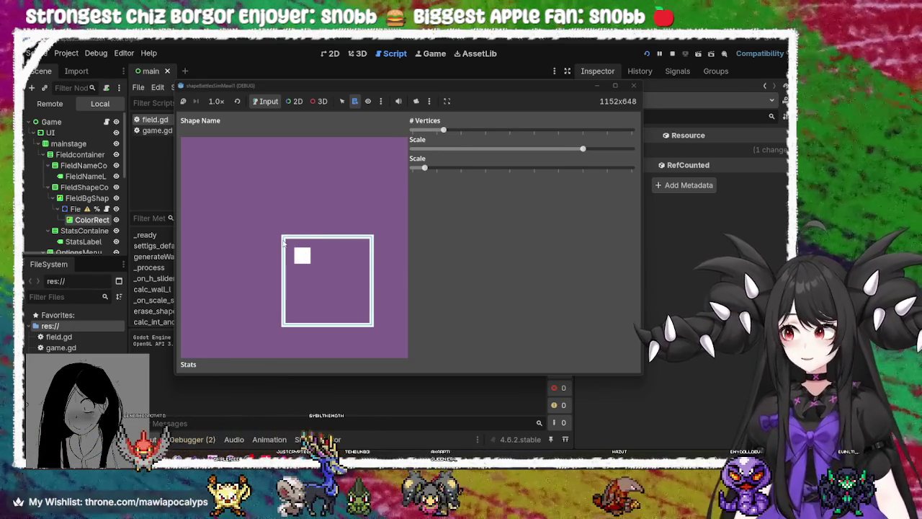
mouse_move(443, 129)
left_mouse_down()
mouse_move(536, 130)
mouse_move(375, 141)
mouse_move(658, 125)
mouse_move(355, 132)
mouse_move(576, 129)
mouse_move(395, 137)
left_mouse_up()
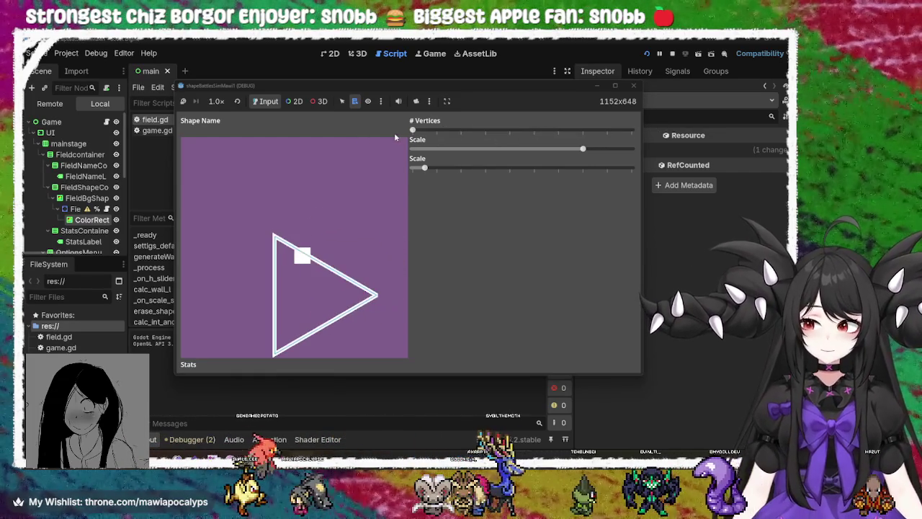
Step: Close the game, delete /2.0 after int_angle on line 48, and rerun with F5
key("alt+F4")
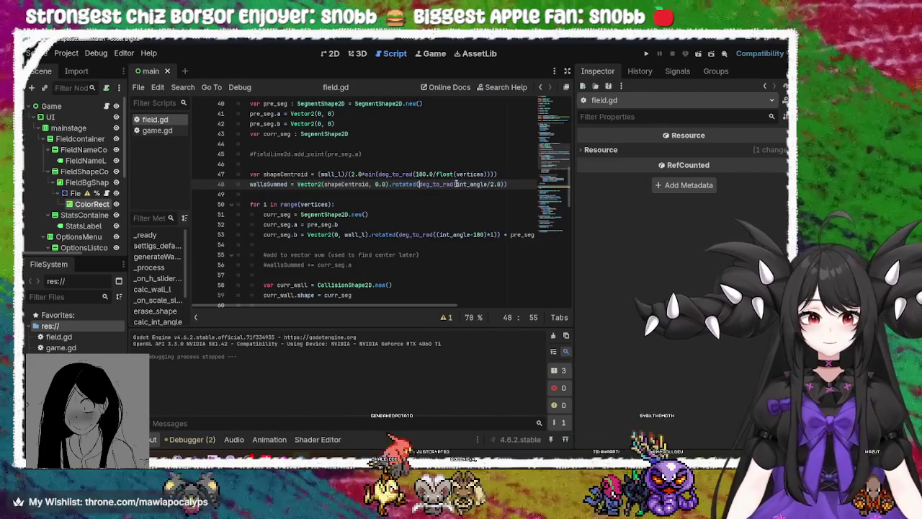
left_click(455, 183)
double_click(445, 184)
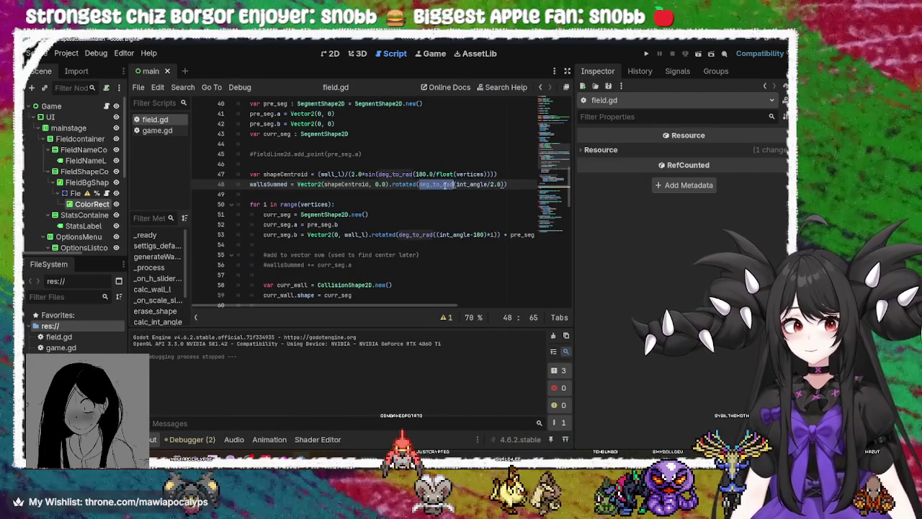
key("End")
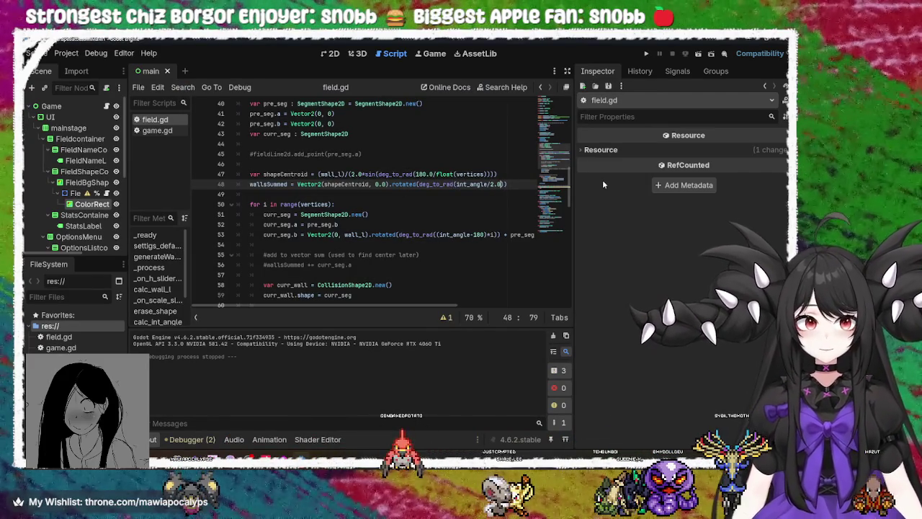
key("BackSpace")
key("BackSpace")
key("BackSpace")
key("F5")
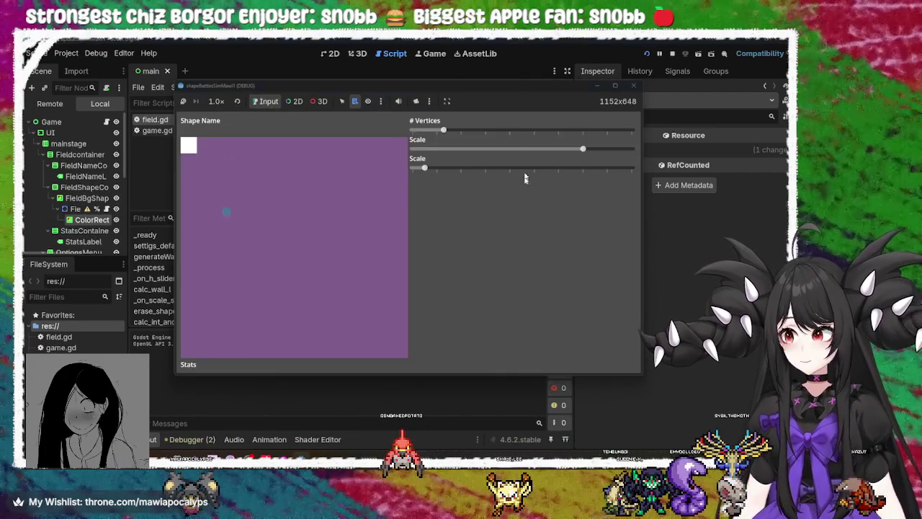
Step: Test vertex counts from three to five, the maximum, then settle on four
mouse_move(444, 130)
left_mouse_down()
mouse_move(480, 131)
mouse_move(342, 150)
left_mouse_up()
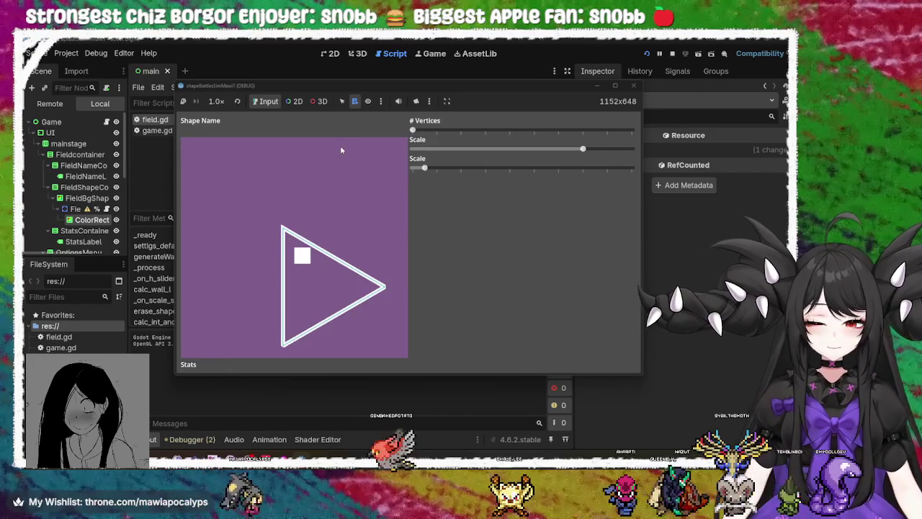
mouse_move(439, 144)
left_mouse_down()
mouse_move(478, 141)
mouse_move(436, 141)
left_mouse_up()
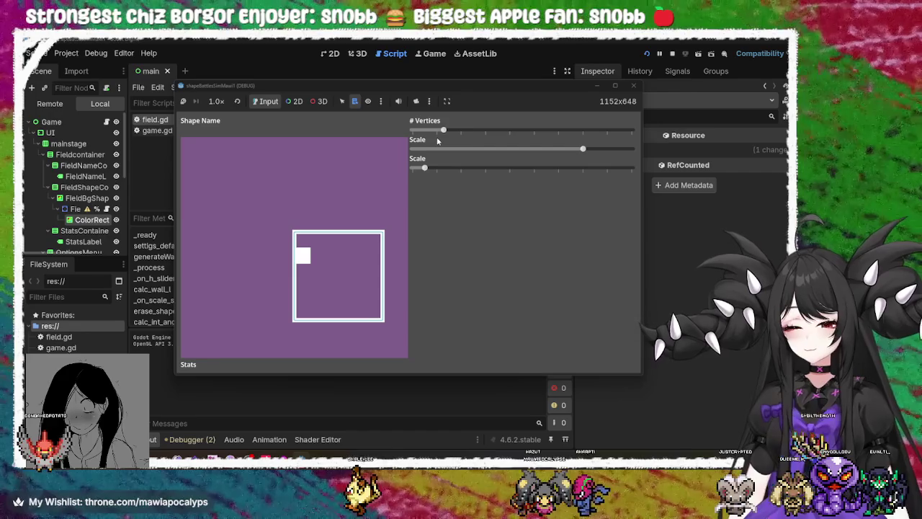
mouse_move(438, 140)
left_mouse_down()
mouse_move(565, 141)
mouse_move(387, 142)
left_mouse_up()
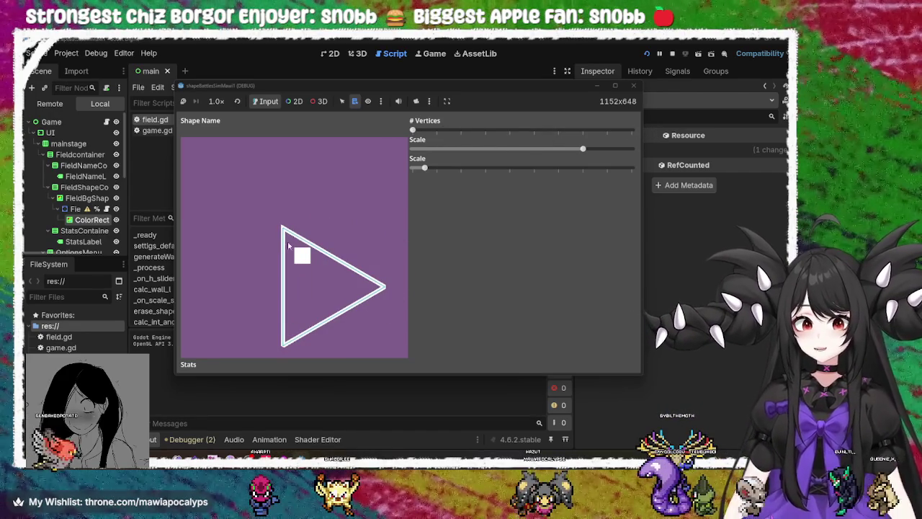
left_click(442, 131)
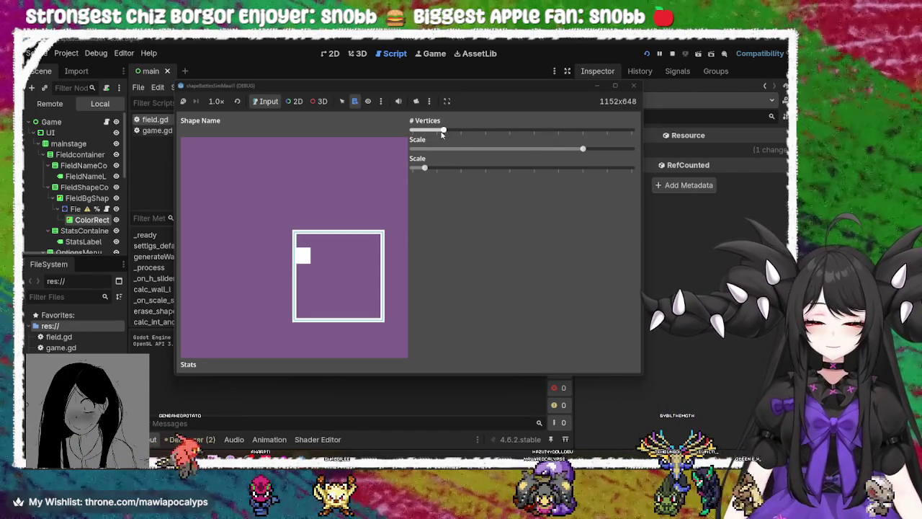
left_click_drag(442, 132, 664, 134)
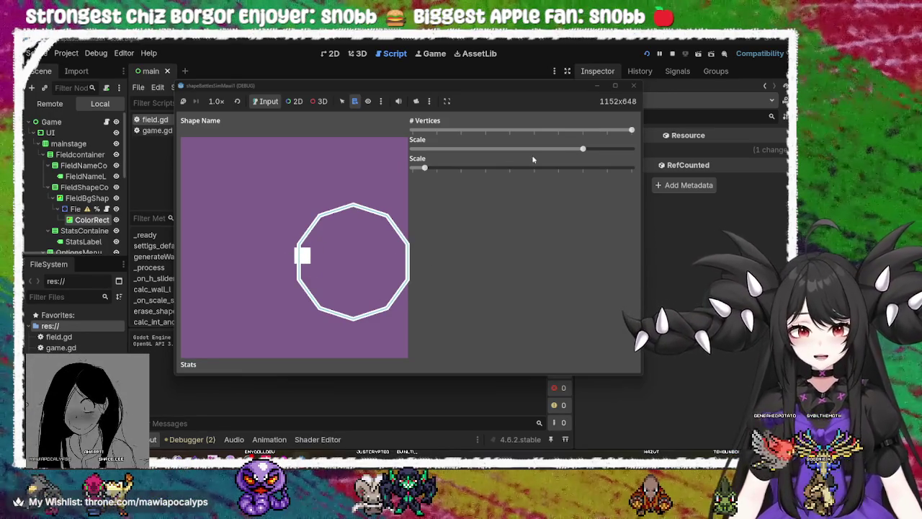
left_click_drag(631, 130, 474, 130)
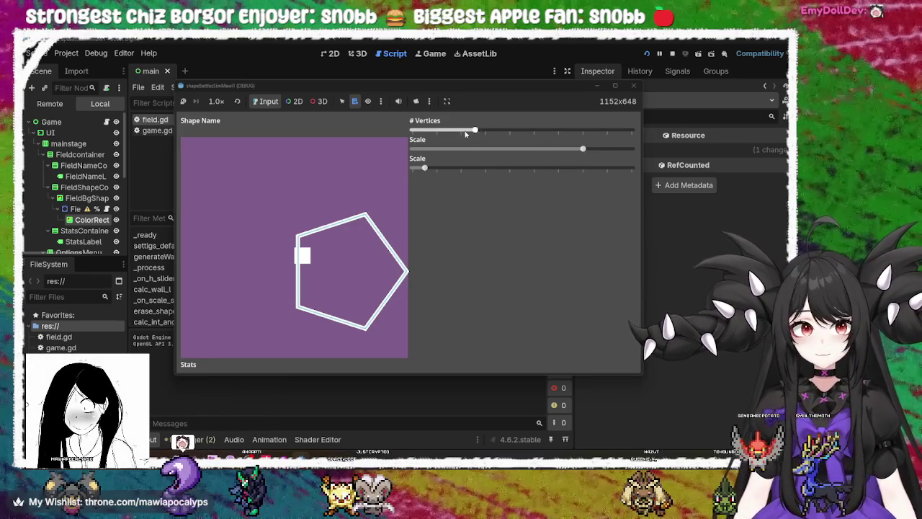
left_click_drag(468, 132, 456, 133)
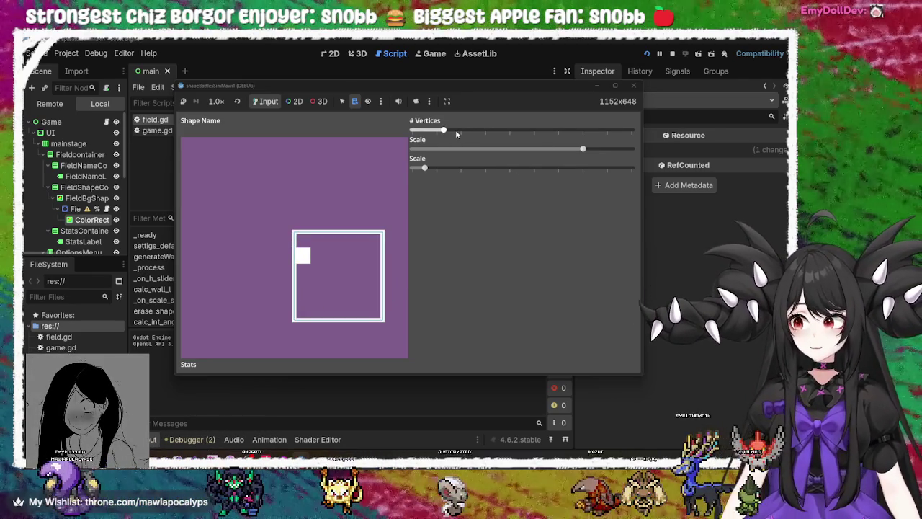
mouse_move(455, 133)
left_mouse_down()
mouse_move(425, 133)
mouse_move(473, 132)
mouse_move(443, 130)
left_mouse_up()
Step: Close the game and add a closing parenthesis at the end of line 48
left_click(631, 87)
mouse_move(382, 236)
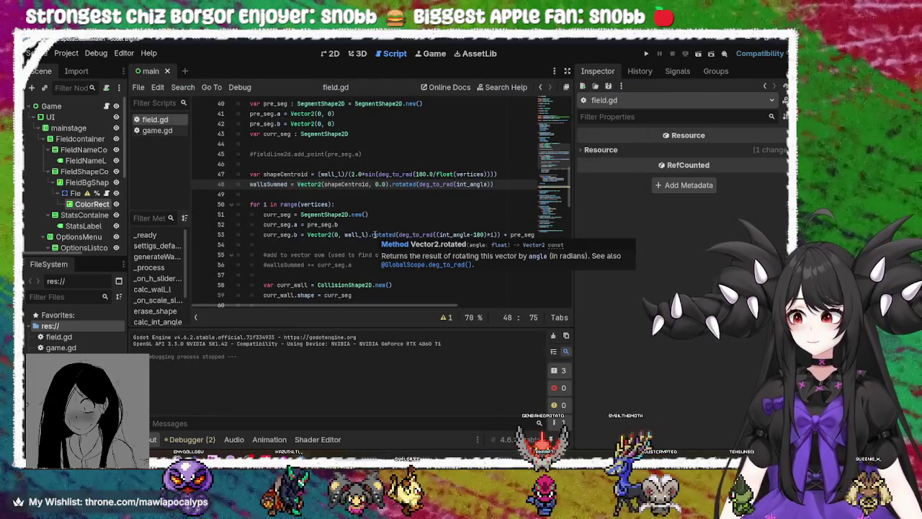
left_click(495, 184)
type(")")
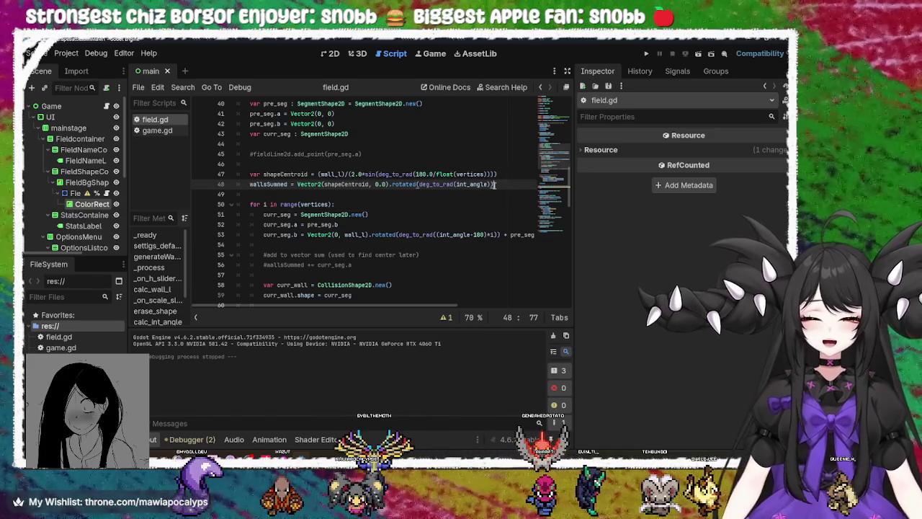
Step: Review the SegmentShape2D declaration and where wallsSummed is used in the script
left_click(508, 173)
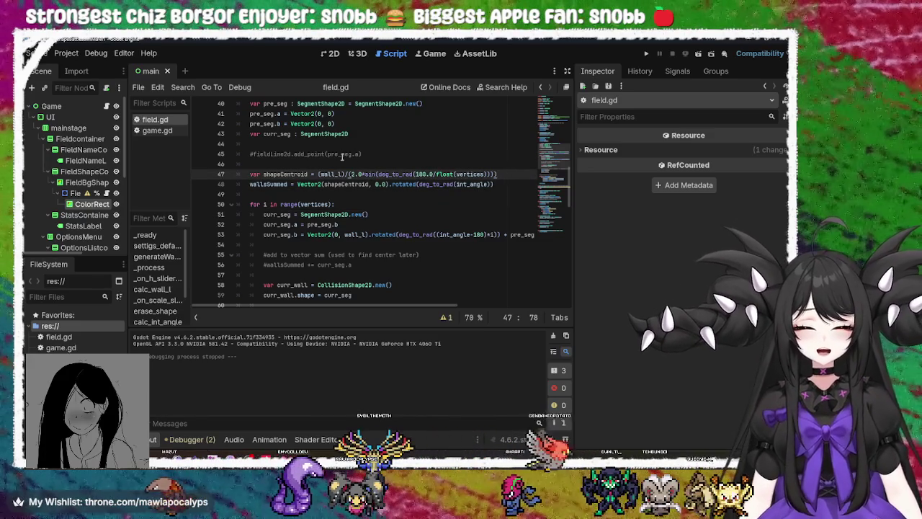
left_click(324, 133)
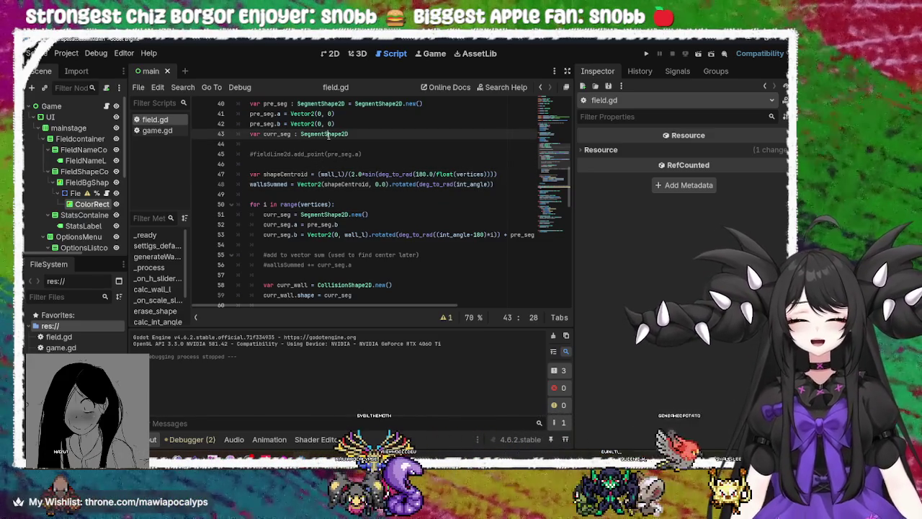
double_click(325, 134)
left_click(357, 133)
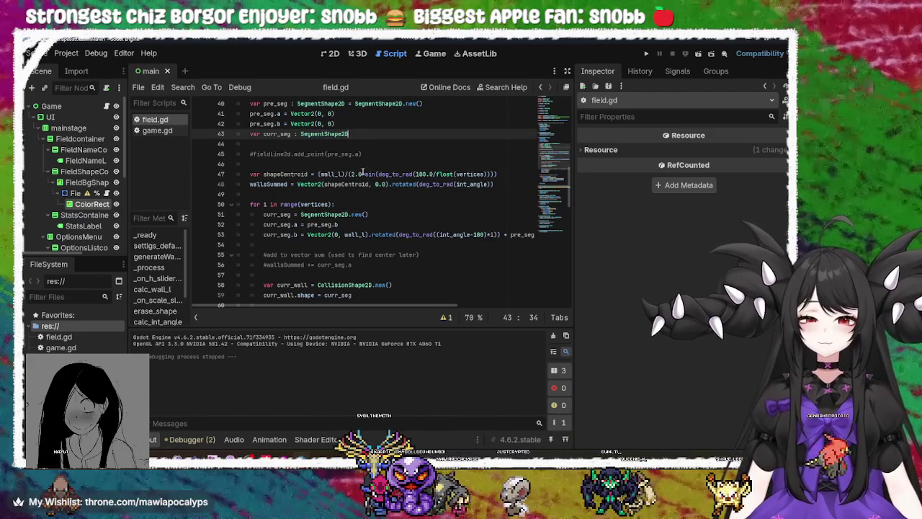
scroll(362, 173, "up", 1)
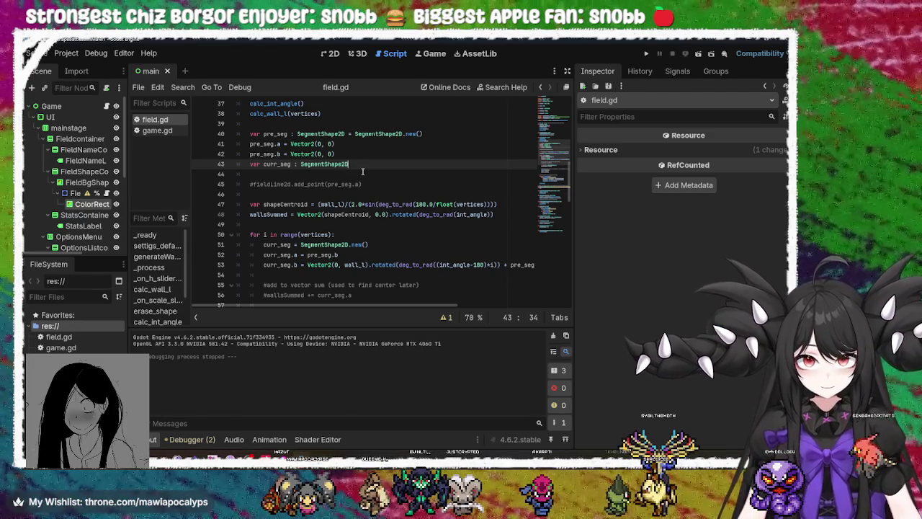
double_click(268, 214)
scroll(389, 254, "down", 2)
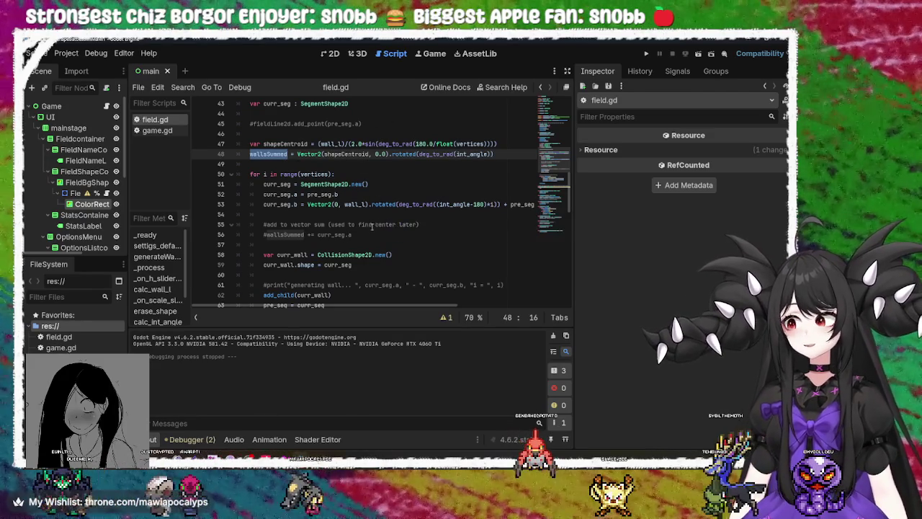
scroll(458, 186, "down", 4)
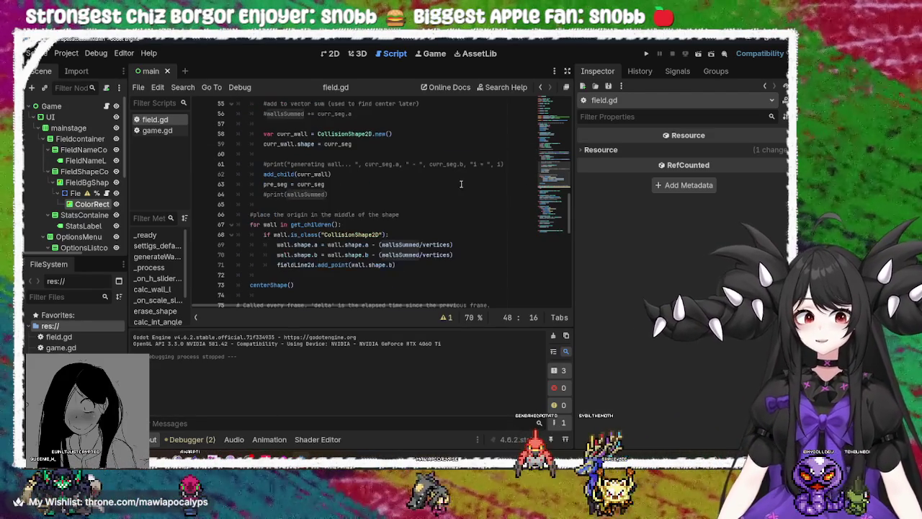
scroll(406, 206, "up", 4)
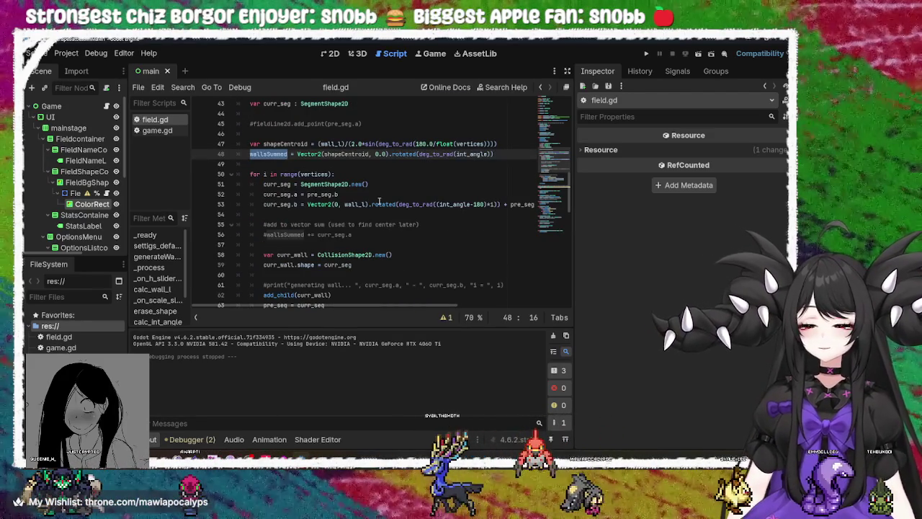
left_click(504, 154)
scroll(356, 224, "down", 5)
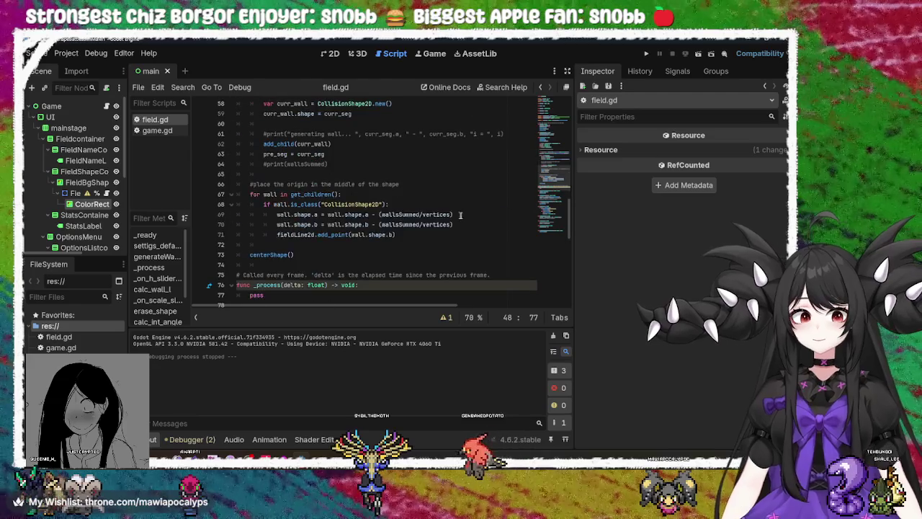
scroll(356, 224, "up", 6)
Step: Append *2.0 to line 48, save the script and run the game
double_click(268, 184)
left_click(500, 184)
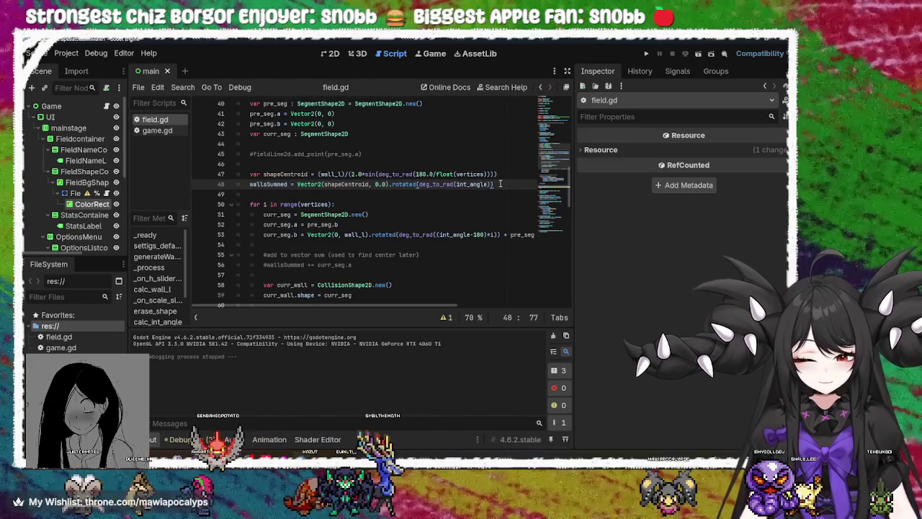
type("+")
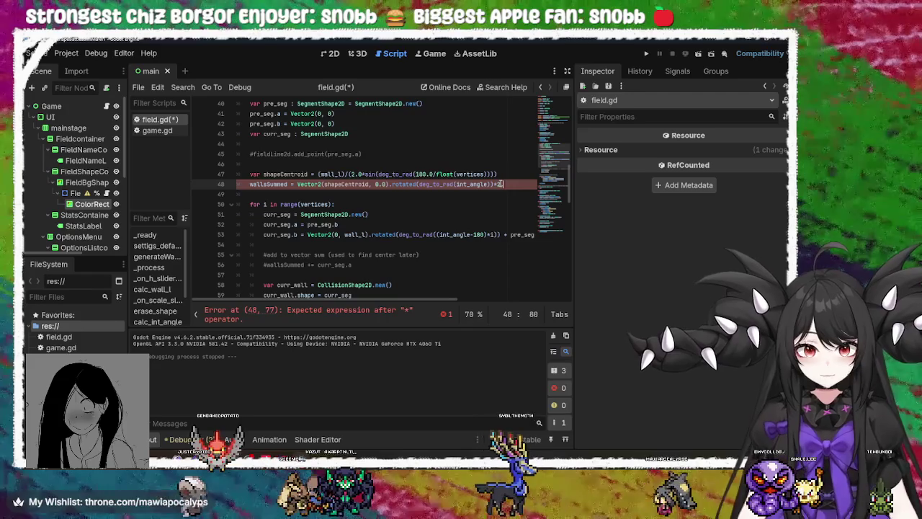
type("2.0")
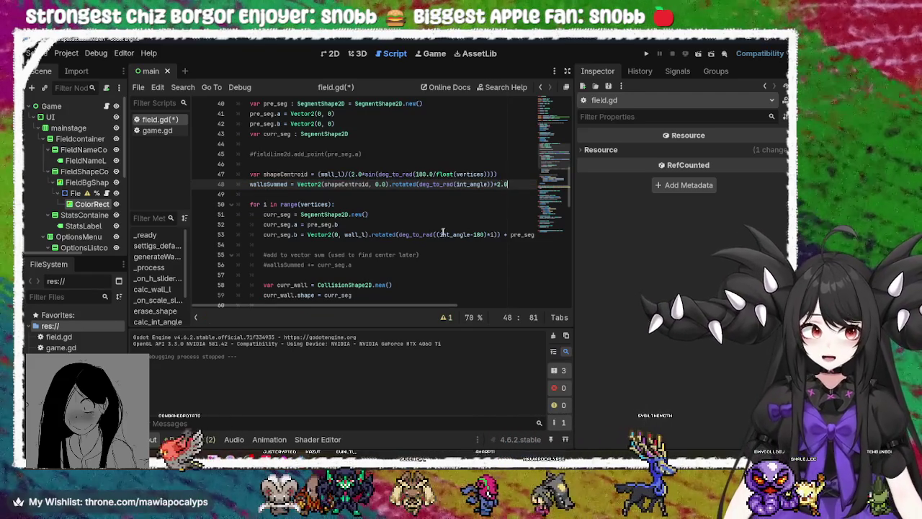
left_click(646, 53)
left_click(646, 54)
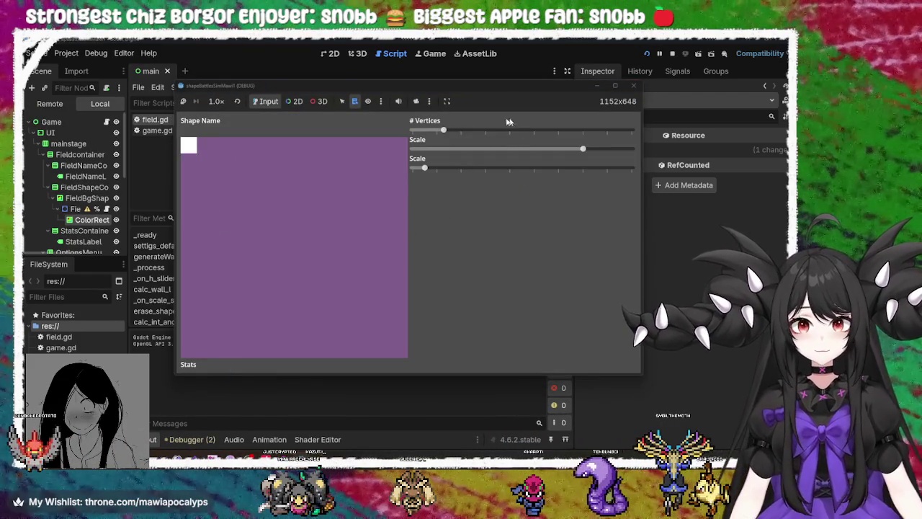
Step: Test five and three vertices, rotate the triangle, sweep counts again, then close the game
mouse_move(445, 132)
left_mouse_down()
mouse_move(488, 131)
mouse_move(406, 133)
left_mouse_up()
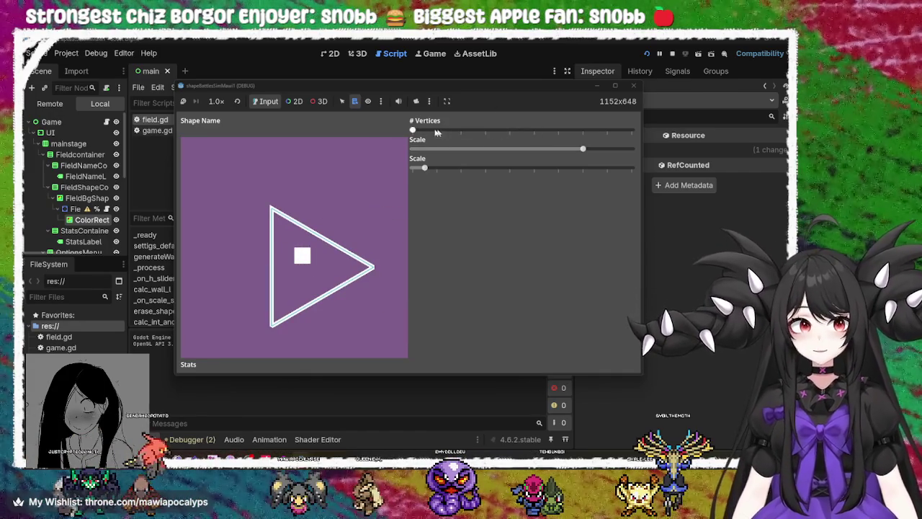
mouse_move(425, 172)
left_mouse_down()
mouse_move(585, 173)
mouse_move(364, 170)
left_mouse_up()
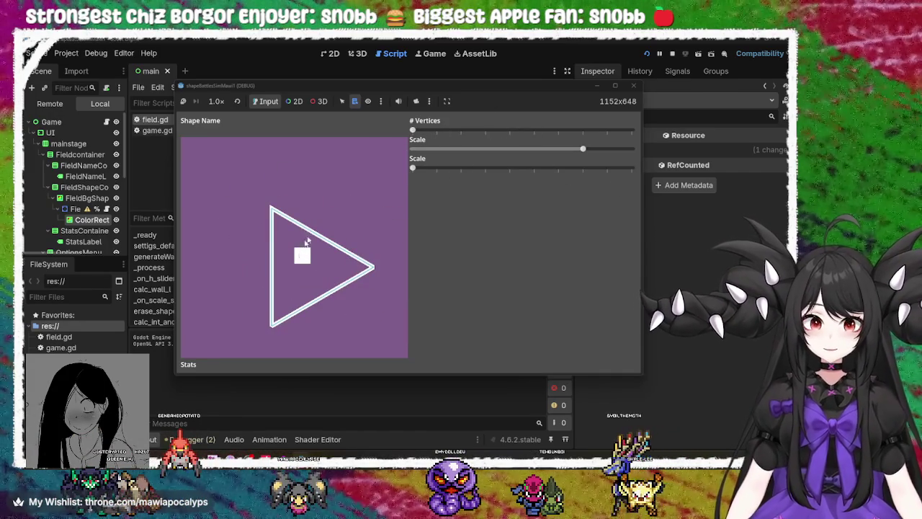
mouse_move(410, 131)
left_mouse_down()
mouse_move(627, 129)
mouse_move(344, 146)
mouse_move(632, 162)
mouse_move(381, 154)
mouse_move(649, 156)
mouse_move(416, 146)
mouse_move(447, 130)
mouse_move(611, 129)
mouse_move(363, 130)
mouse_move(605, 131)
mouse_move(445, 143)
mouse_move(409, 131)
mouse_move(510, 131)
mouse_move(620, 147)
mouse_move(389, 139)
left_mouse_up()
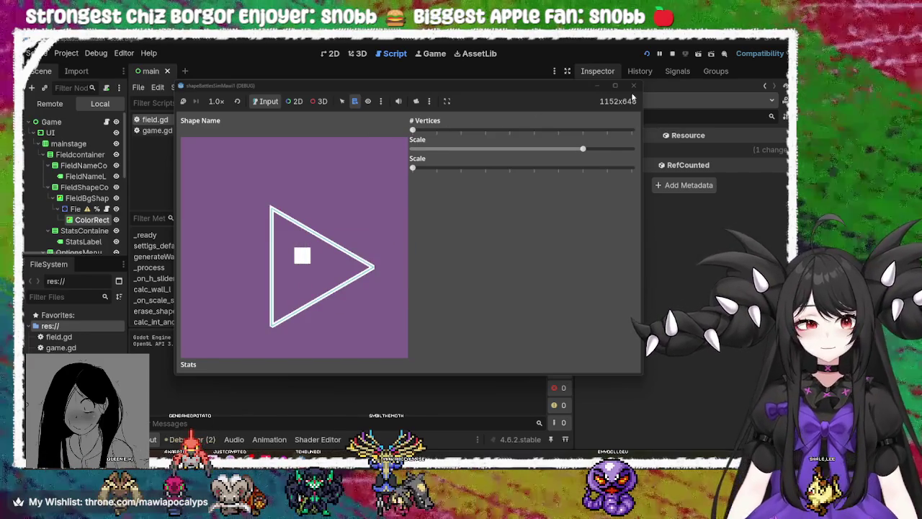
left_click(633, 86)
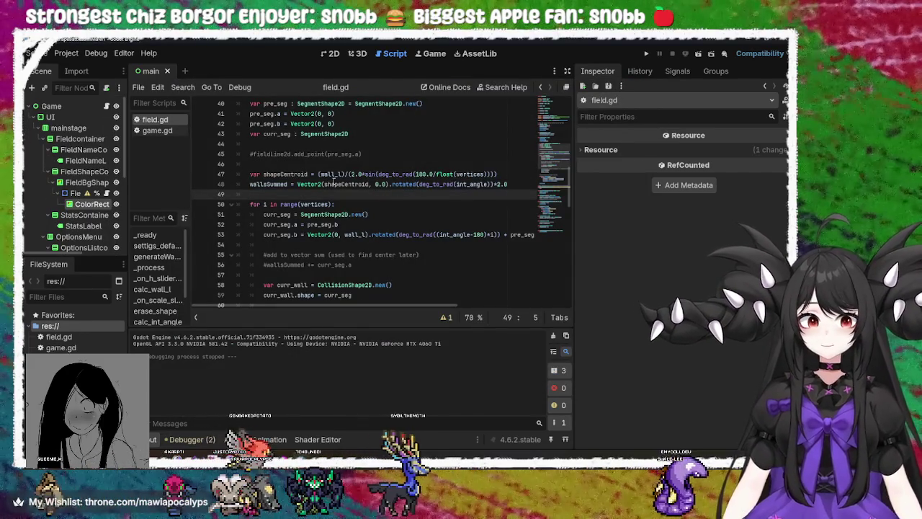
Step: Return to line 48 of field.gd, then switch over to the Krita sketch
left_click(398, 184)
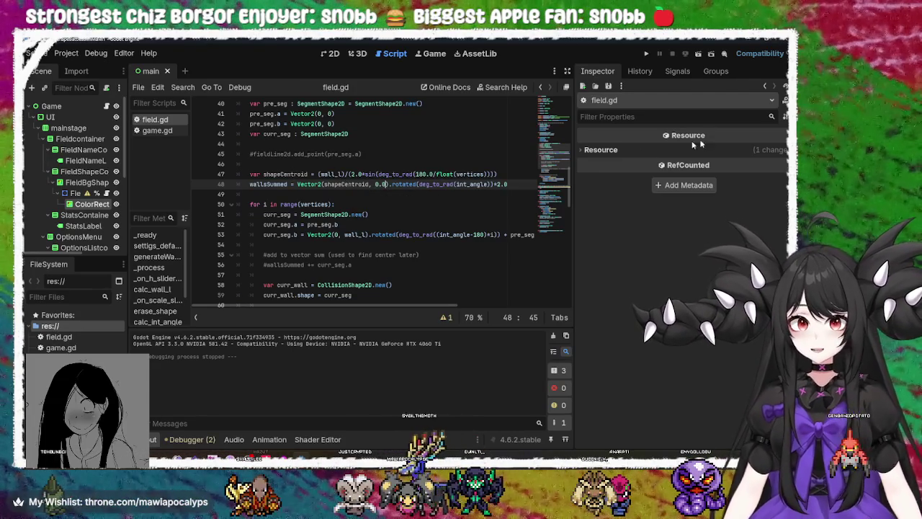
key("alt+Tab")
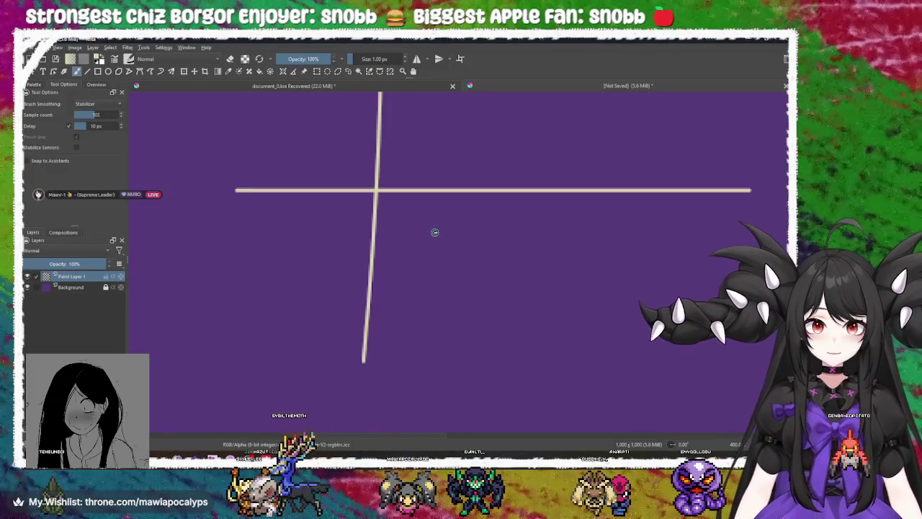
Step: Pick red from the popup palette and draw arrows along and from the crossing lines
right_click(362, 223)
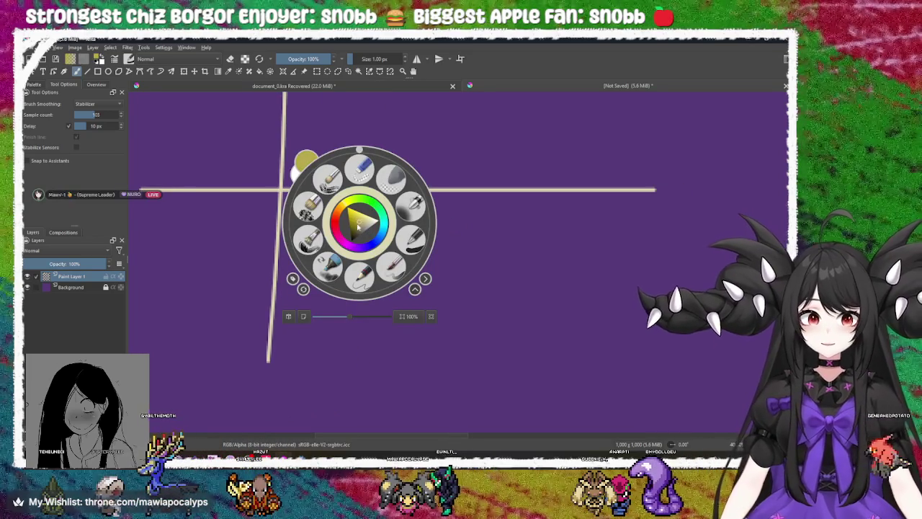
left_click(363, 227)
left_click(398, 190)
mouse_move(281, 190)
left_mouse_down()
mouse_move(514, 179)
mouse_move(508, 189)
left_mouse_up()
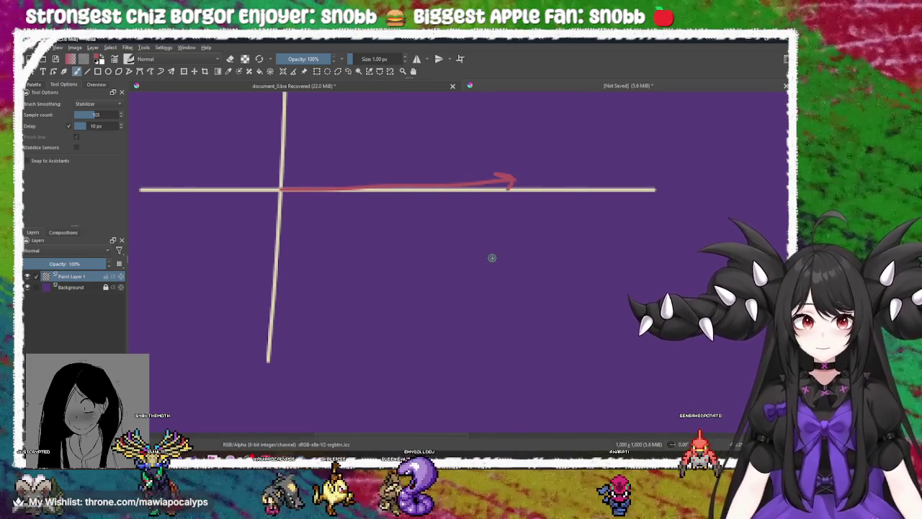
left_click_drag(464, 251, 396, 220)
mouse_move(322, 180)
left_mouse_down()
mouse_move(307, 200)
mouse_move(490, 324)
mouse_move(488, 309)
left_mouse_up()
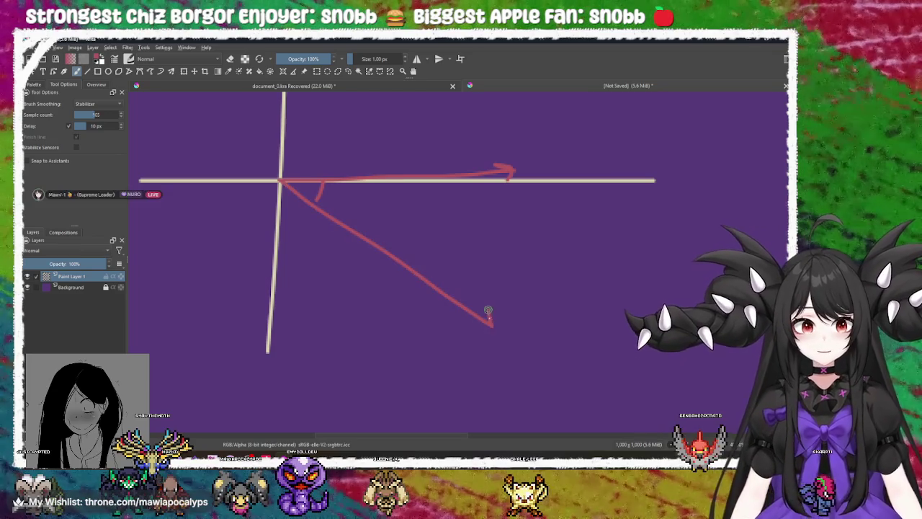
mouse_move(280, 189)
left_mouse_down()
mouse_move(263, 330)
mouse_move(438, 190)
mouse_move(321, 191)
left_mouse_up()
Step: Redraw the diagonal and corner lines, undo everything to clear the canvas, and return to Godot
key("ctrl+z")
key("ctrl+z")
left_click_drag(268, 328, 441, 191)
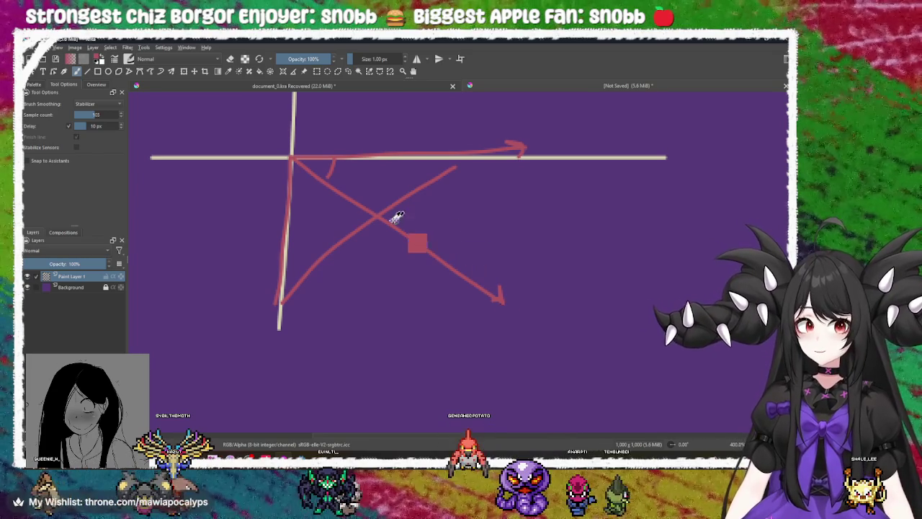
mouse_move(281, 304)
left_mouse_down()
mouse_move(369, 210)
mouse_move(296, 160)
mouse_move(317, 218)
left_mouse_up()
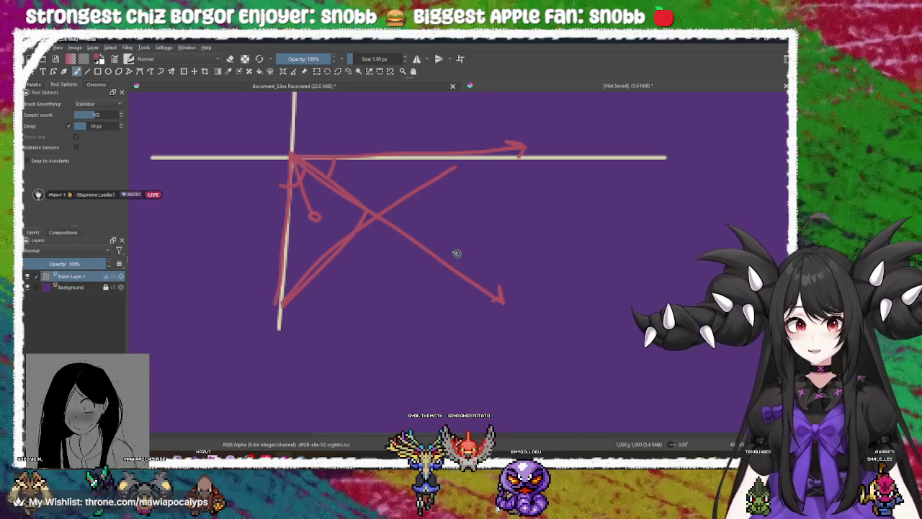
left_click_drag(415, 203, 457, 212)
key("ctrl+z")
key("ctrl+z")
key("ctrl+z")
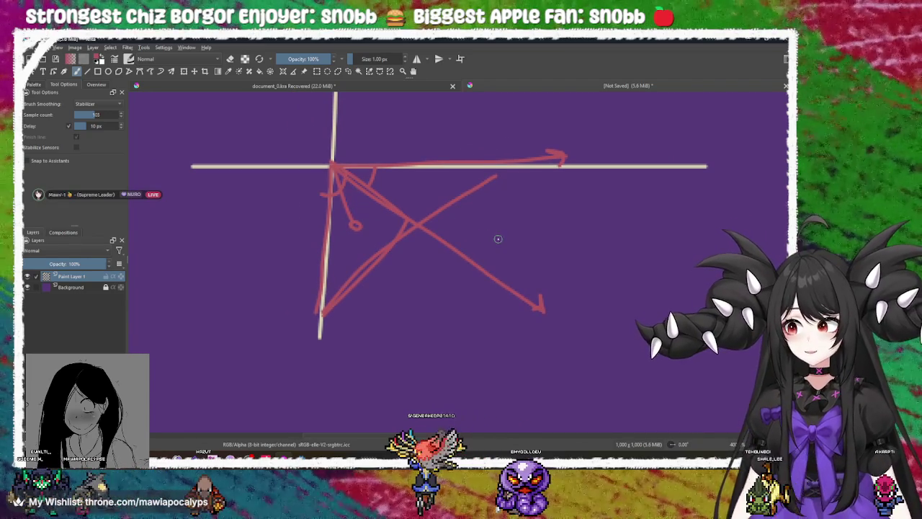
key("ctrl+z")
key("ctrl+z")
key("ctrl+z")
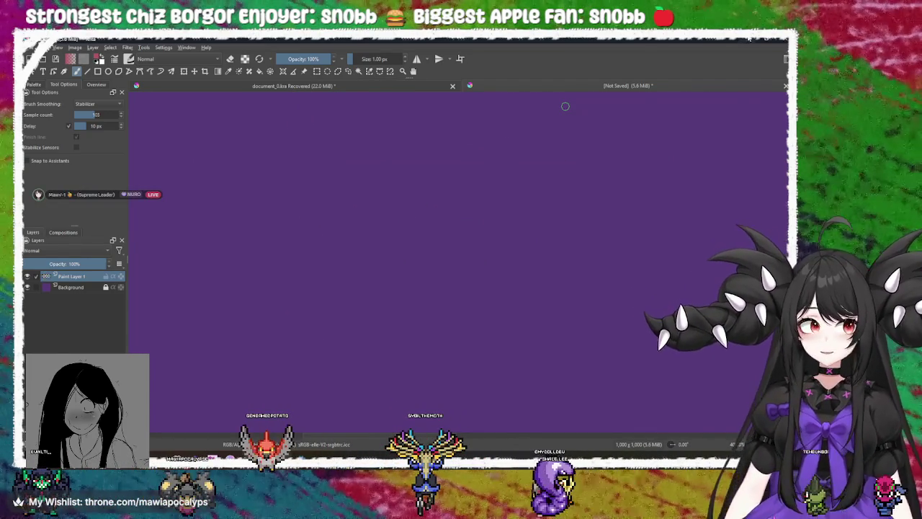
key("alt+Tab")
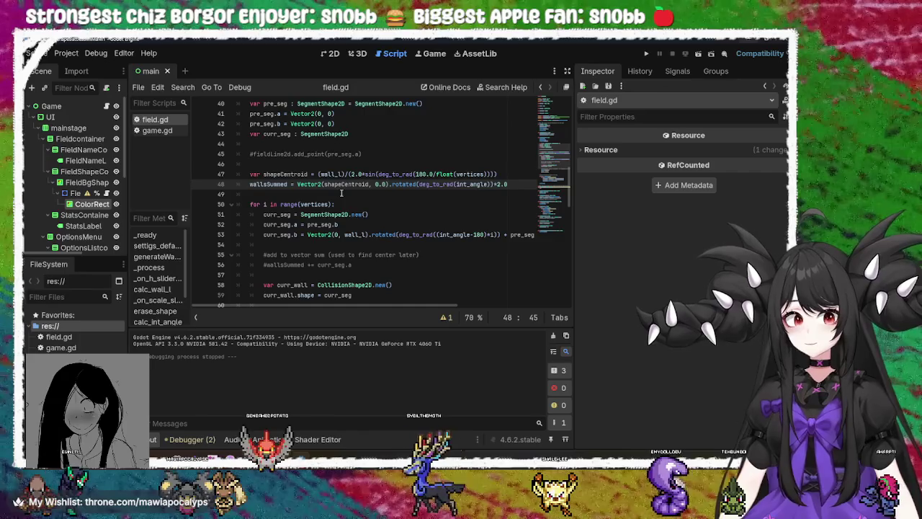
Step: Test-run the game, preview hexagon and triangle outlines with the # Vertices slider, then close it
key("F5")
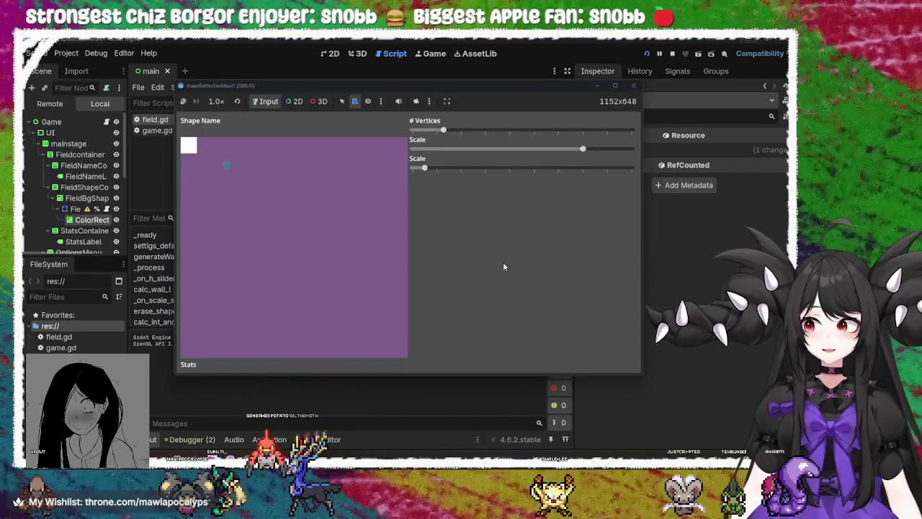
mouse_move(443, 130)
left_mouse_down()
mouse_move(426, 132)
mouse_move(500, 132)
mouse_move(422, 142)
left_mouse_up()
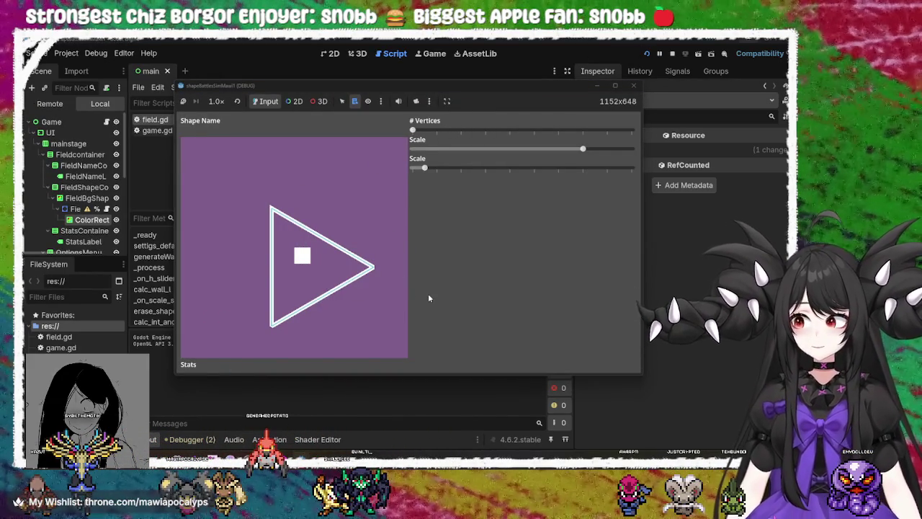
left_click(633, 85)
Step: Delete the trailing characters at the end of line 48 in field.gd
left_click(509, 183)
type(")")
key("BackSpace")
key("BackSpace")
key("BackSpace")
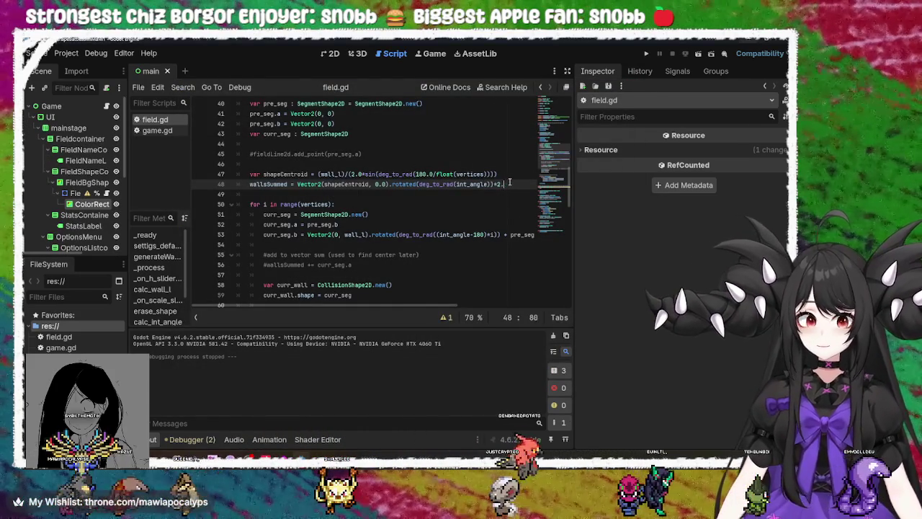
Step: Append *float(vertices) to line 48, save field.gd, and relaunch the game
type("*")
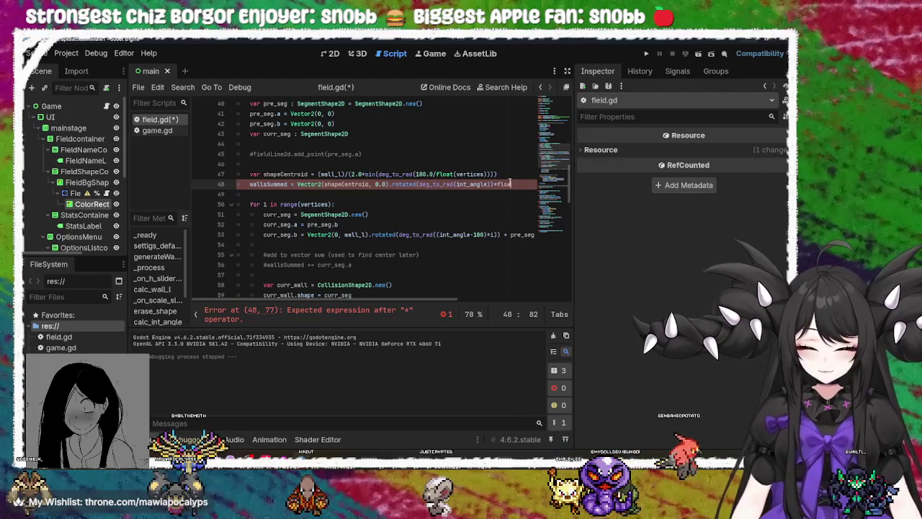
type("float(")
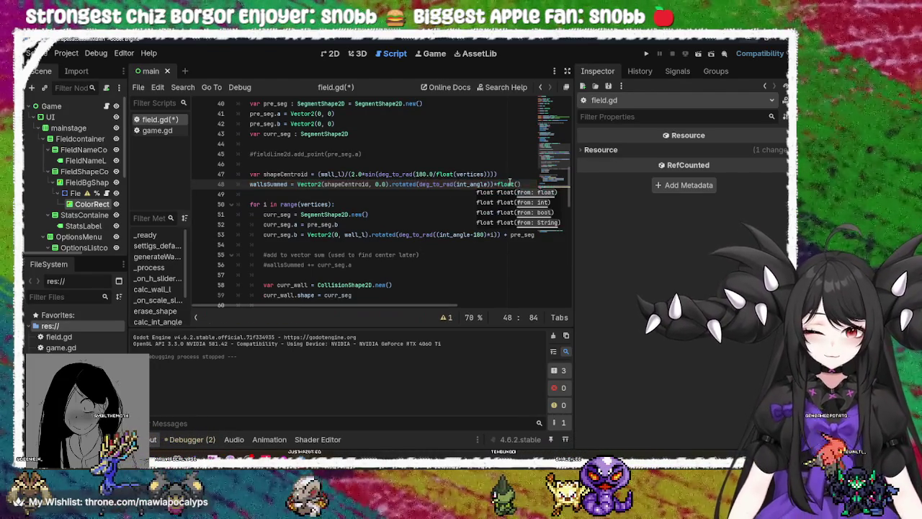
type("vert")
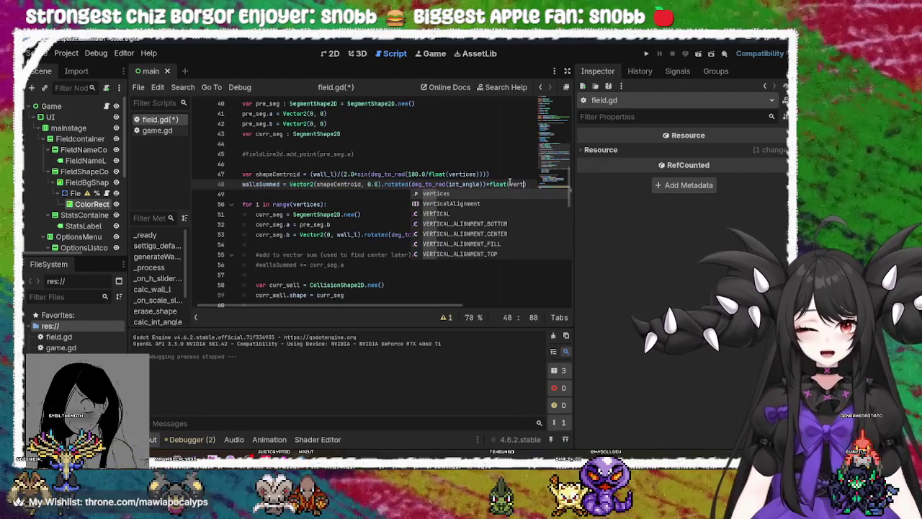
key("Return")
key("ctrl+s")
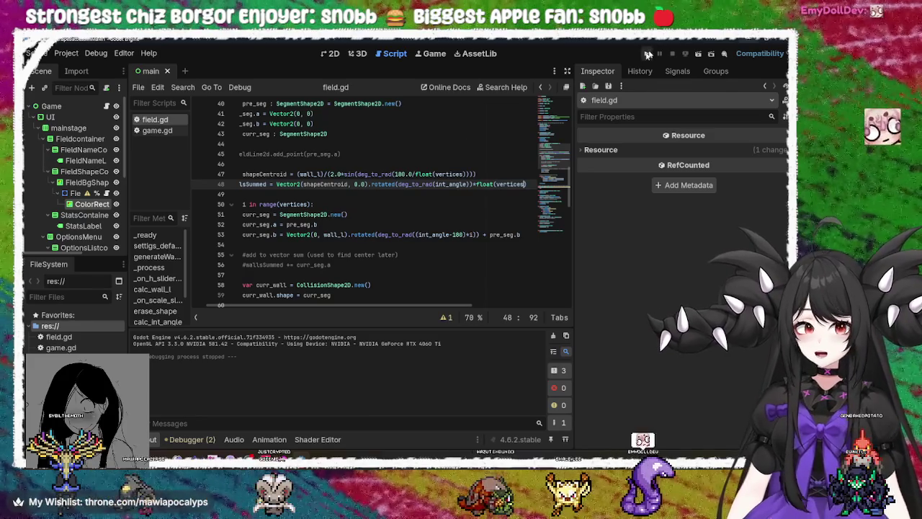
left_click(646, 53)
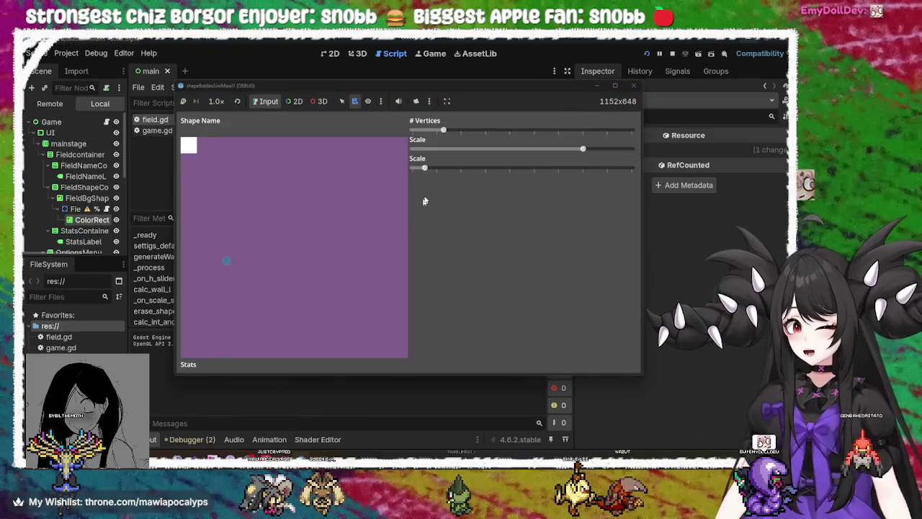
Step: Try pentagon and triangle outlines at various Scale values, finishing on a triangle
mouse_move(446, 131)
left_mouse_down()
mouse_move(480, 131)
mouse_move(366, 153)
left_mouse_up()
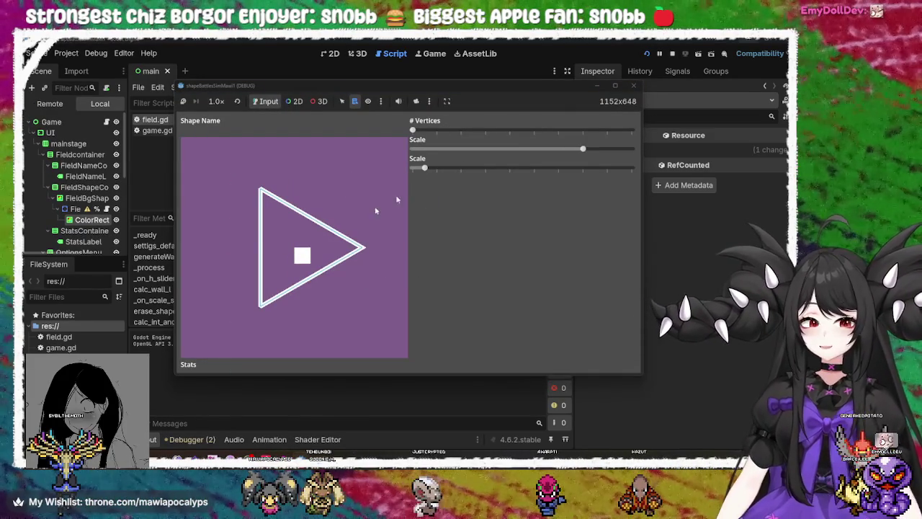
mouse_move(424, 167)
left_mouse_down()
mouse_move(570, 168)
mouse_move(378, 190)
mouse_move(661, 185)
left_mouse_up()
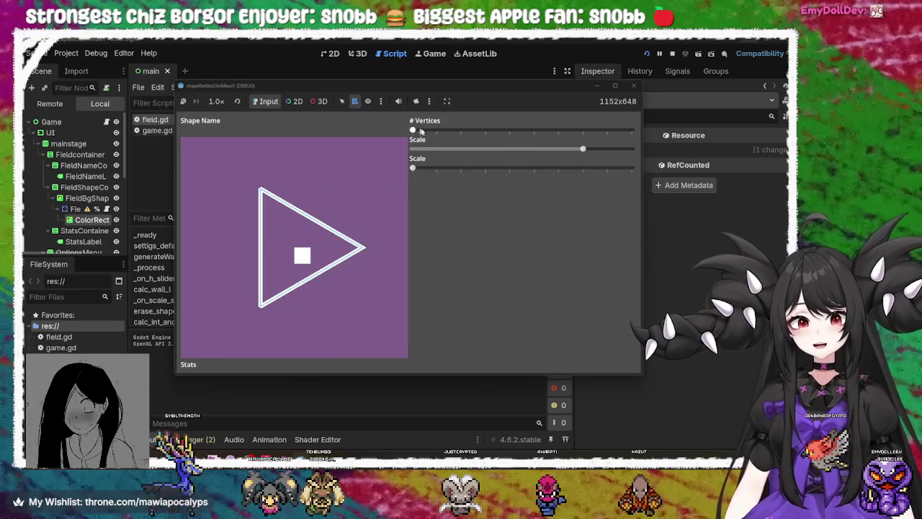
left_click_drag(413, 130, 469, 134)
mouse_move(413, 168)
left_mouse_down()
mouse_move(605, 168)
mouse_move(330, 175)
left_mouse_up()
mouse_move(473, 130)
left_mouse_down()
mouse_move(323, 138)
mouse_move(572, 132)
mouse_move(338, 148)
mouse_move(478, 132)
mouse_move(636, 137)
left_mouse_up()
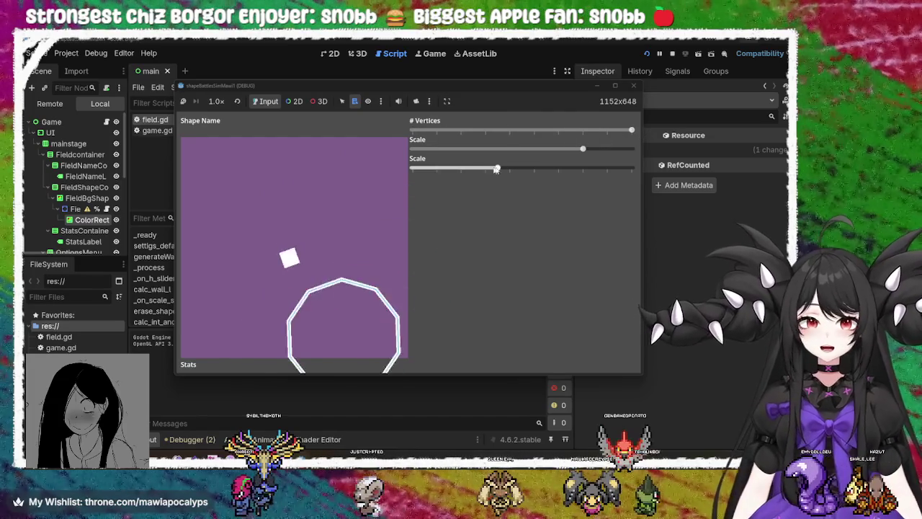
mouse_move(413, 168)
left_mouse_down()
mouse_move(675, 189)
mouse_move(412, 168)
left_mouse_up()
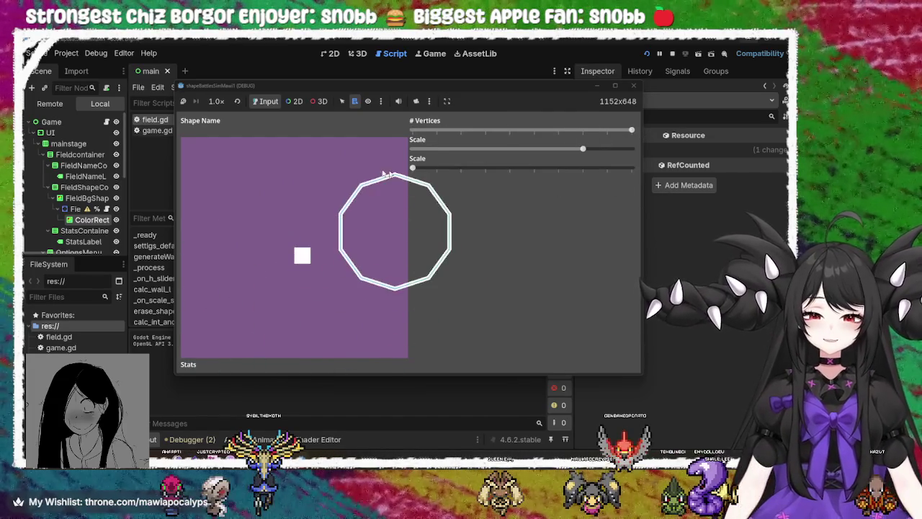
left_click_drag(630, 130, 391, 125)
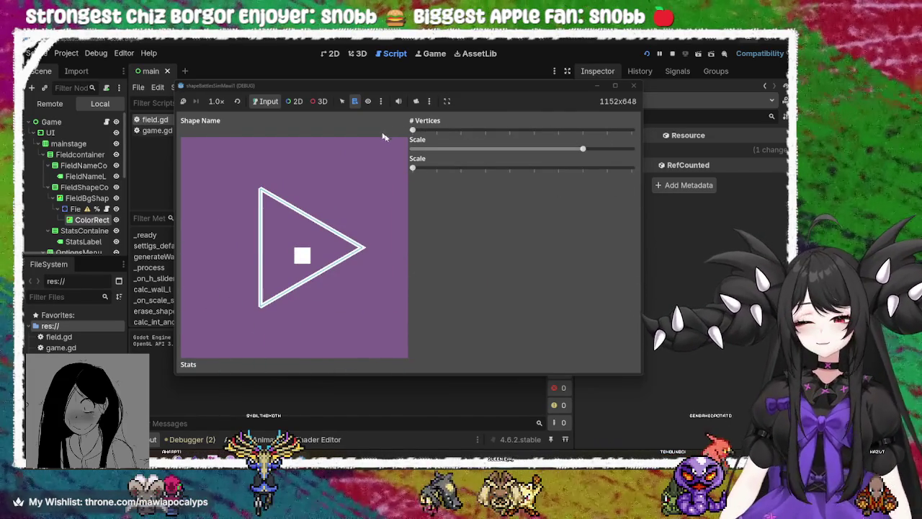
mouse_move(414, 169)
left_mouse_down()
mouse_move(574, 180)
mouse_move(367, 168)
mouse_move(746, 188)
mouse_move(339, 161)
mouse_move(691, 180)
mouse_move(374, 161)
mouse_move(608, 189)
mouse_move(375, 189)
mouse_move(473, 180)
mouse_move(688, 207)
mouse_move(366, 185)
left_mouse_up()
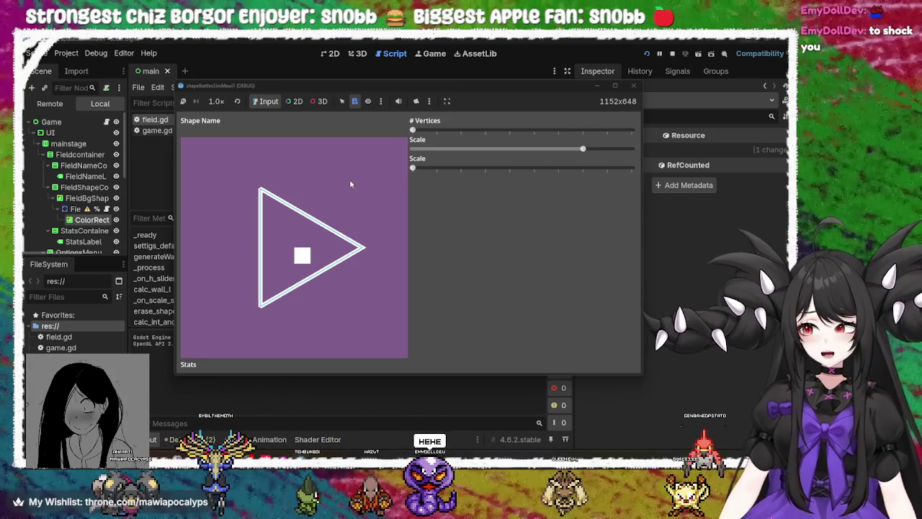
Step: Cycle the outline through triangle, octagon, heptagon and square, then move the game window down to reveal field.gd
mouse_move(417, 129)
left_mouse_down()
mouse_move(448, 140)
mouse_move(415, 144)
mouse_move(441, 141)
left_mouse_up()
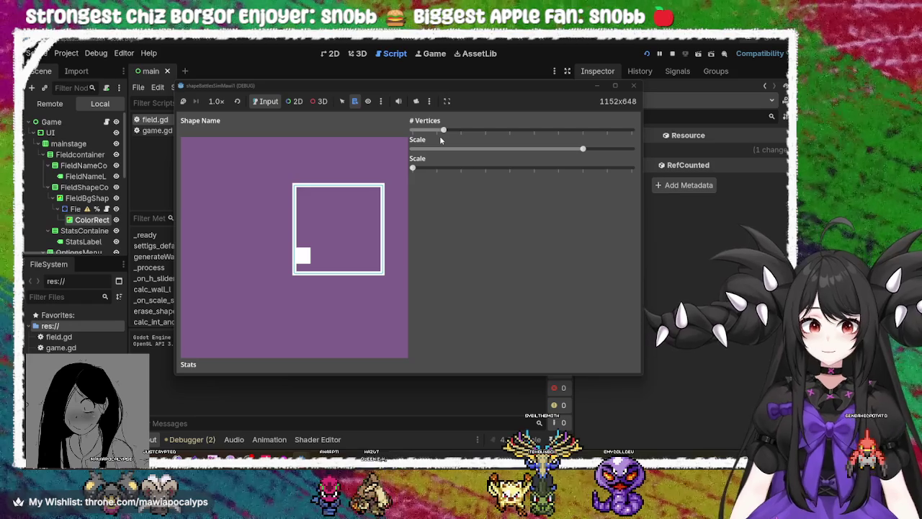
mouse_move(440, 136)
left_mouse_down()
mouse_move(413, 132)
mouse_move(569, 132)
mouse_move(408, 136)
mouse_move(605, 131)
mouse_move(400, 137)
left_mouse_up()
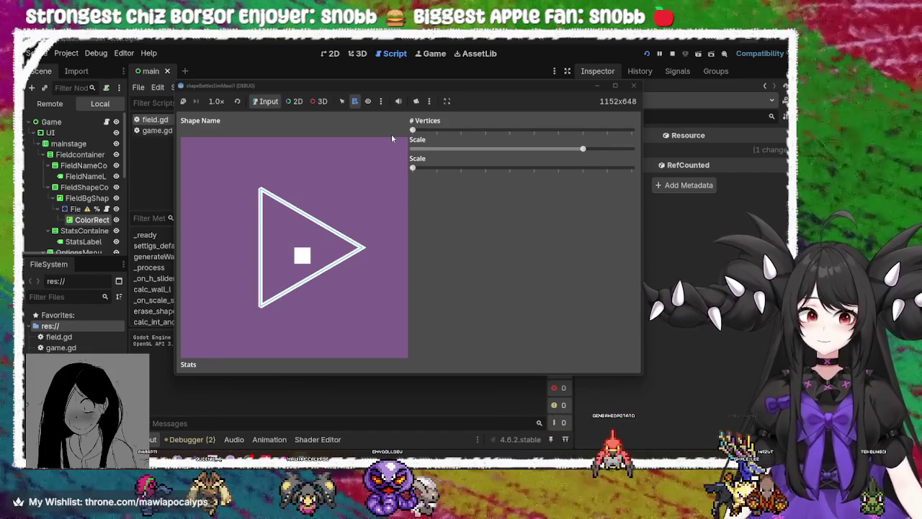
mouse_move(410, 134)
left_mouse_down()
mouse_move(451, 134)
mouse_move(409, 134)
mouse_move(440, 129)
left_mouse_up()
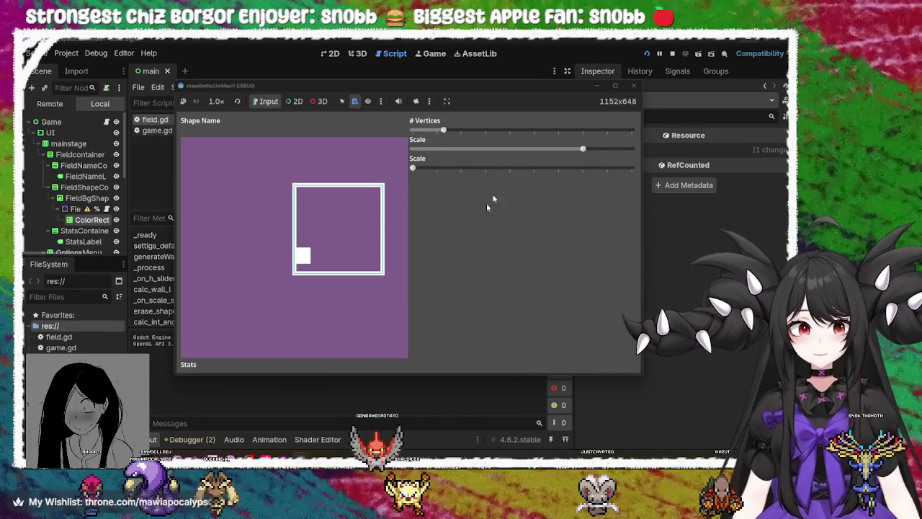
mouse_move(509, 86)
left_mouse_down()
mouse_move(476, 412)
mouse_move(474, 396)
left_mouse_up()
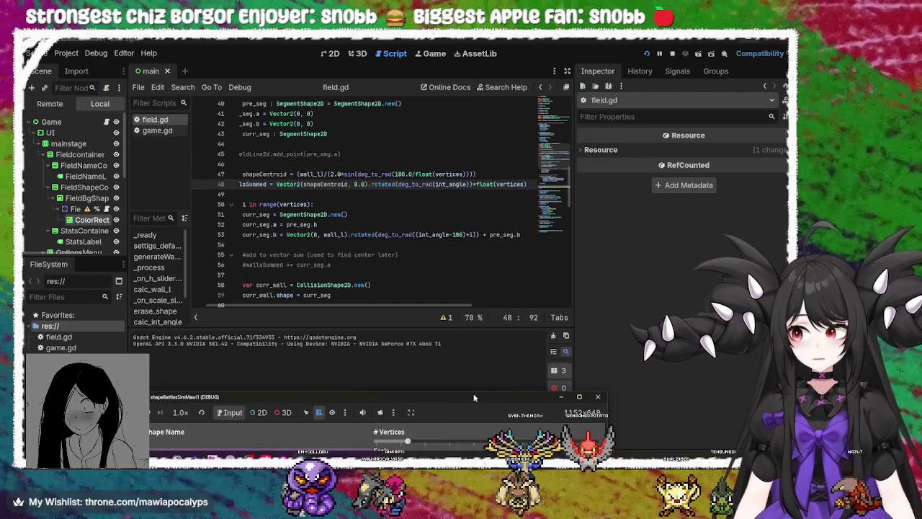
Step: Reposition the game window, stop the game, and place the caret at the end of line 47
left_click_drag(474, 396, 473, 128)
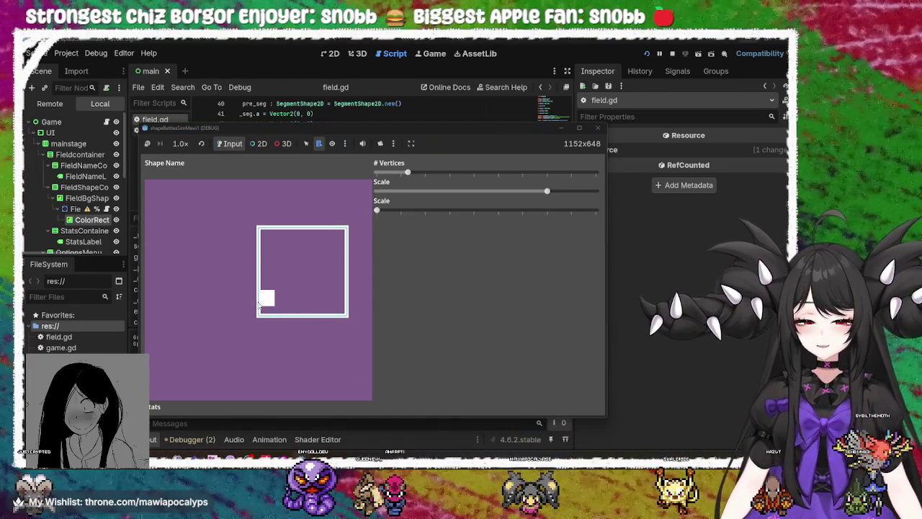
left_click_drag(428, 127, 439, 314)
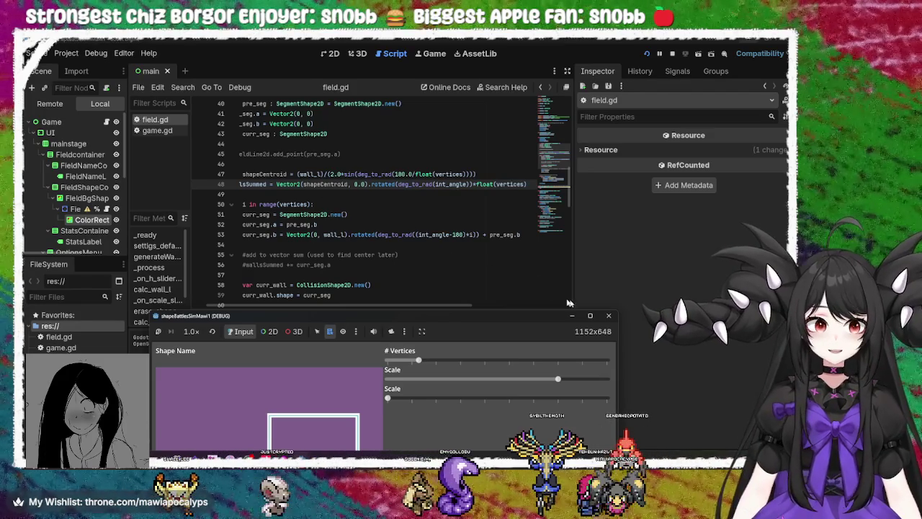
left_click(607, 316)
left_click(487, 174)
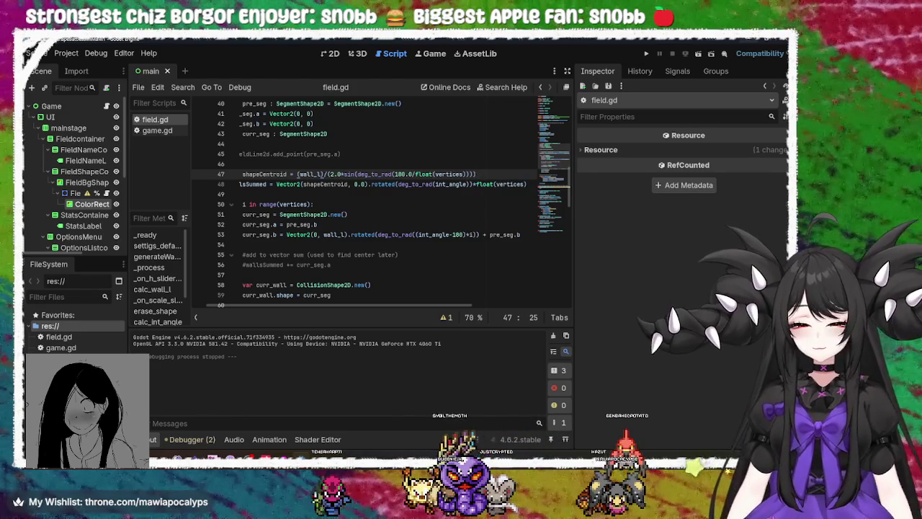
key("alt+Tab")
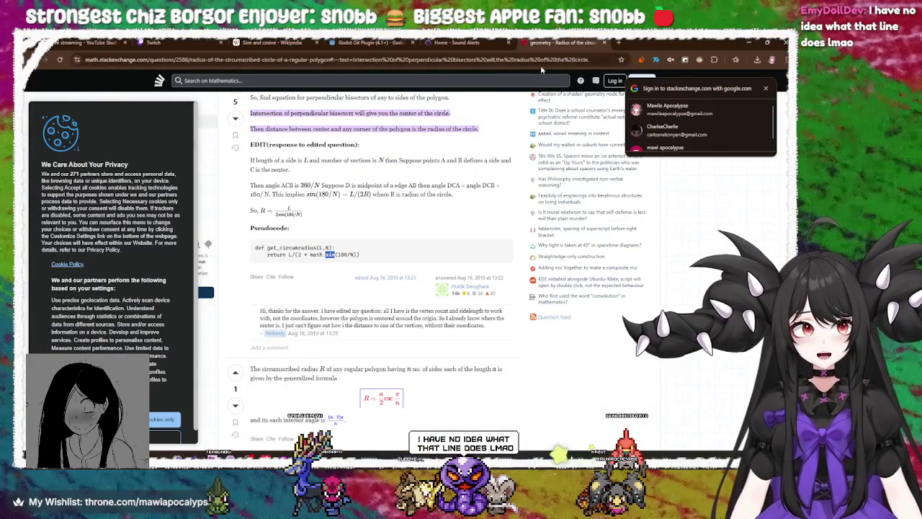
Step: Search Google for 'absolute value gdscript' to find abs(), then return to Godot
left_click(542, 60)
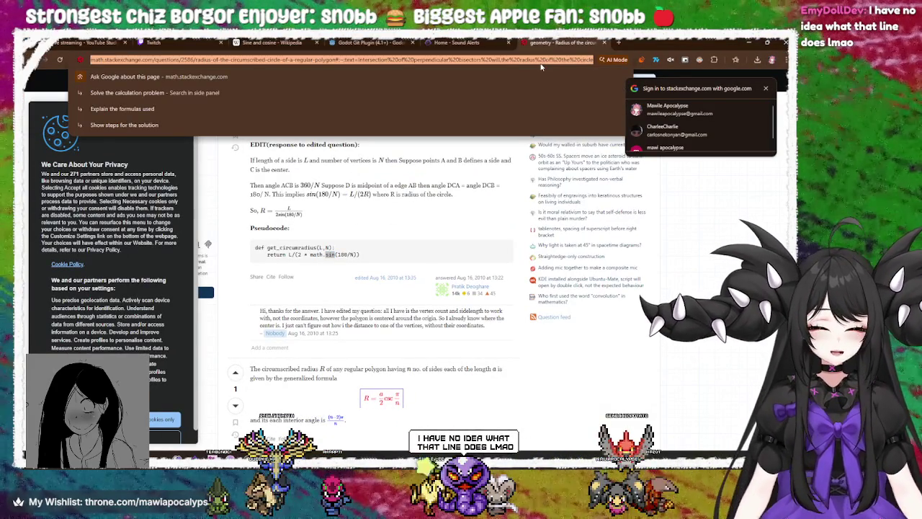
type("ab")
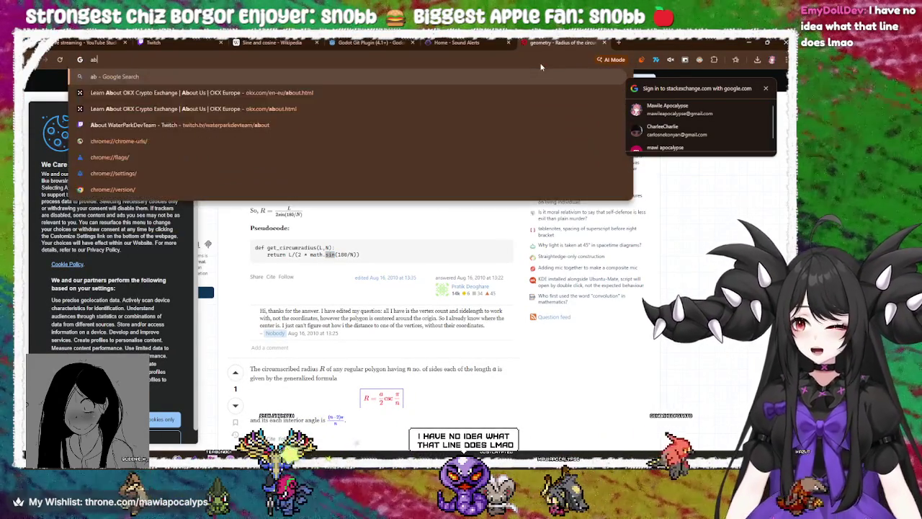
type("so")
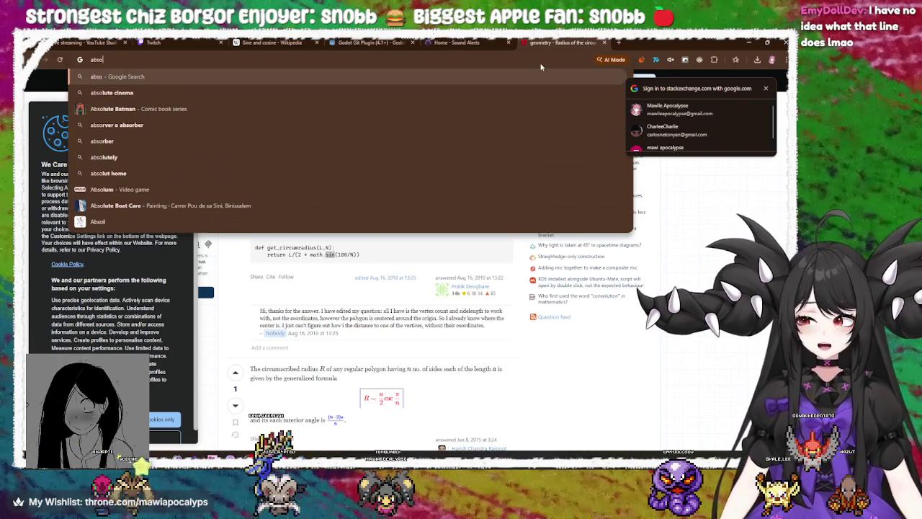
type("lu")
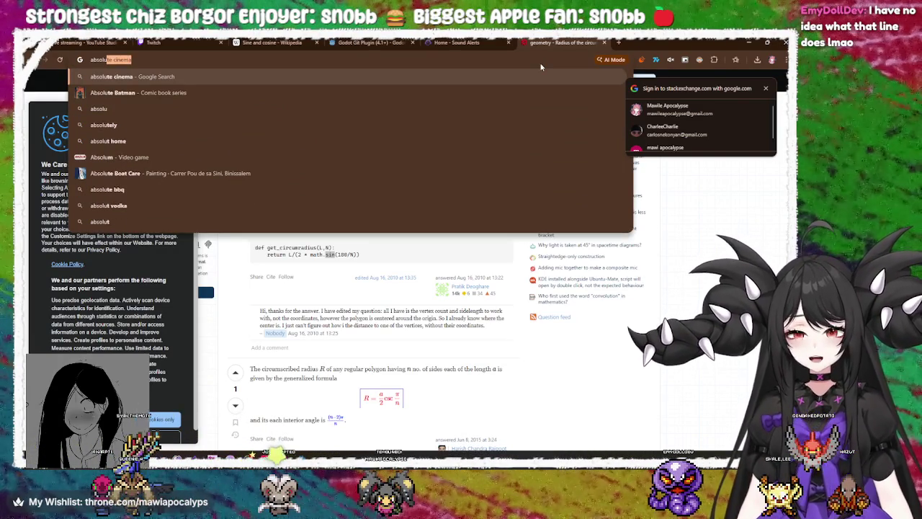
type("te c")
key("BackSpace")
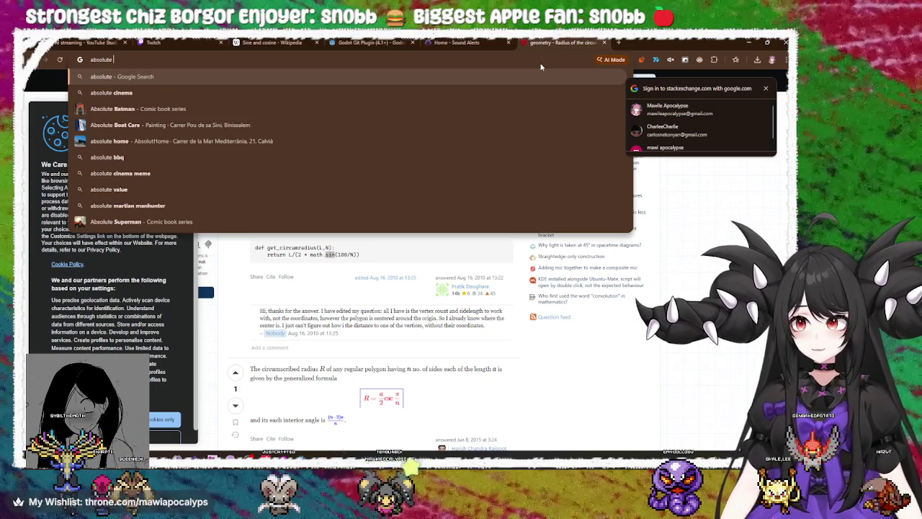
type("value go")
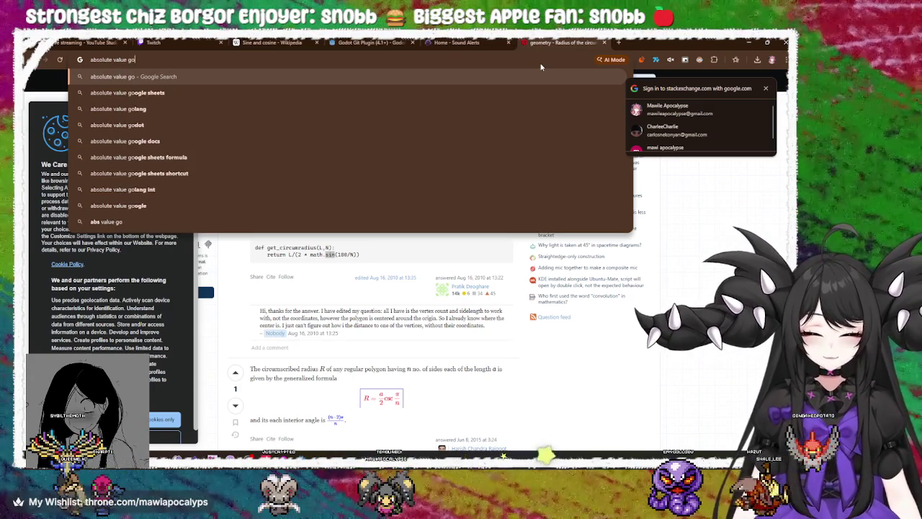
key("BackSpace")
type("d")
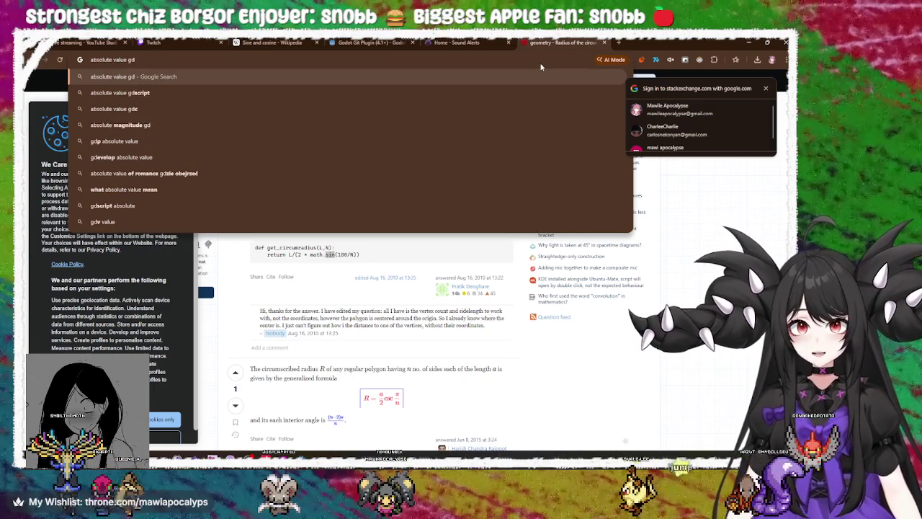
type("script")
key("Return")
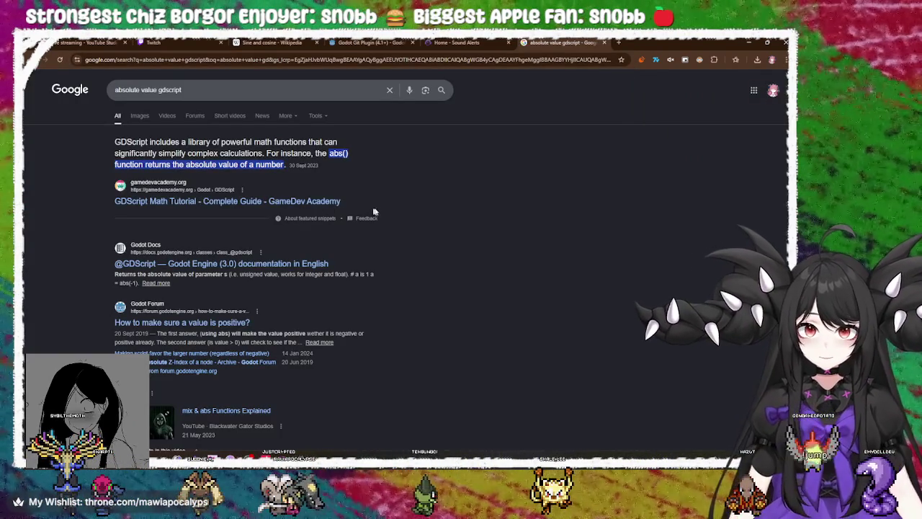
key("alt+Tab")
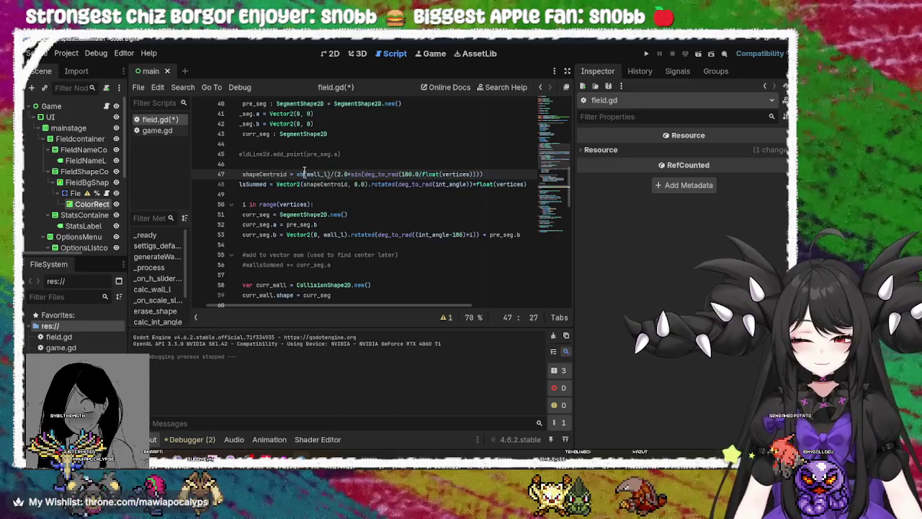
Step: Wrap the line 47 shapeCentroid expression in abs(), save field.gd, and run the project
type("abs(")
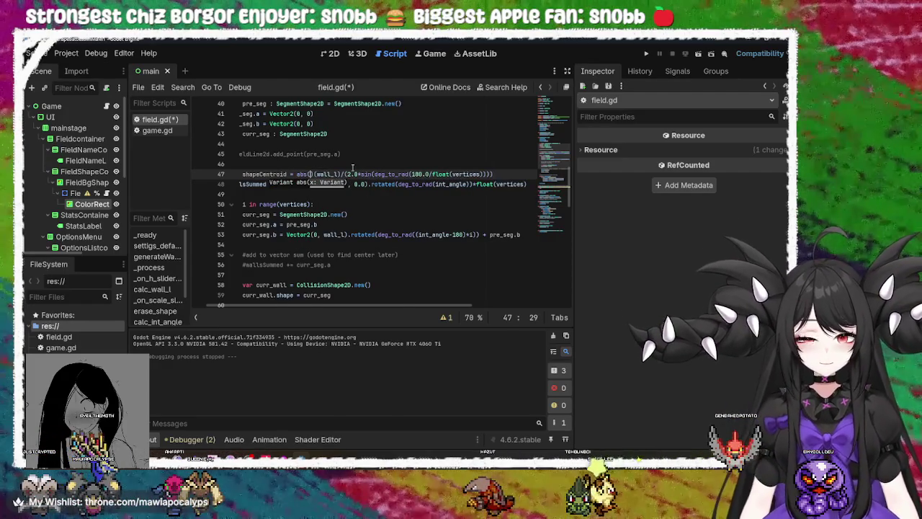
key("Delete")
left_click(501, 174)
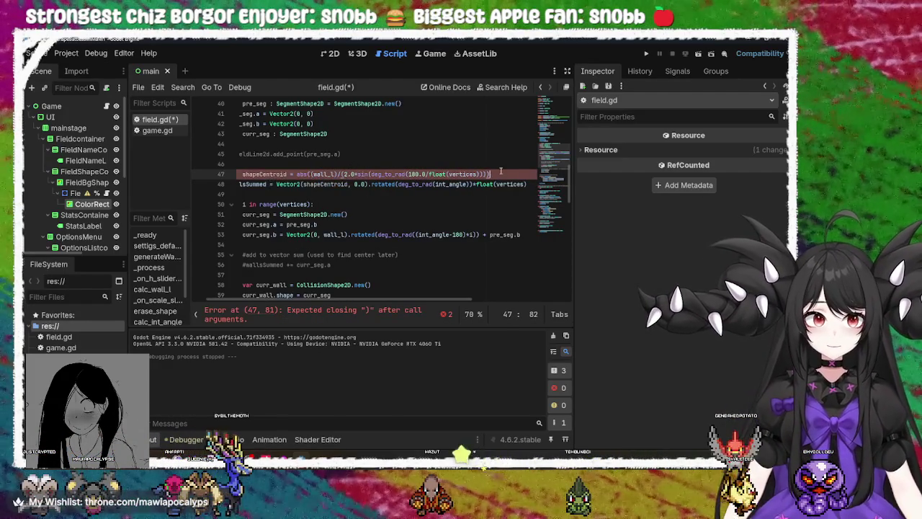
type(")")
key("ctrl+s")
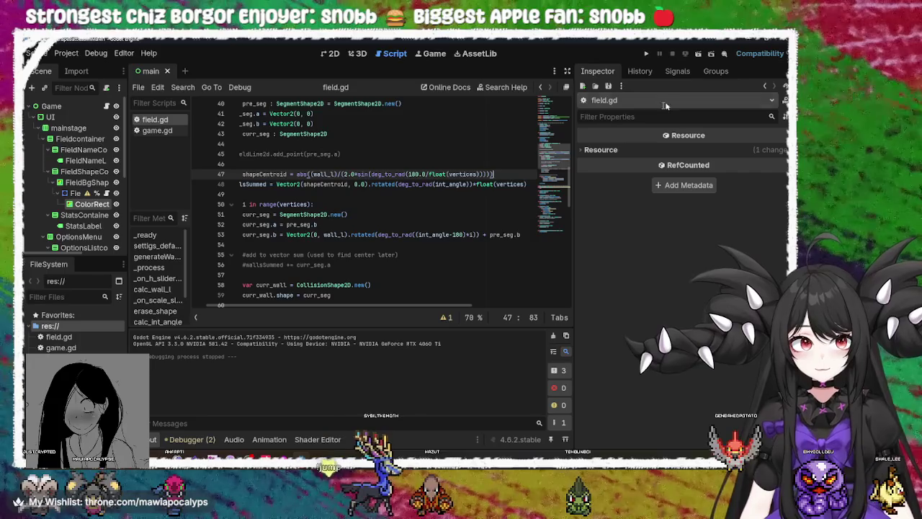
key("F5")
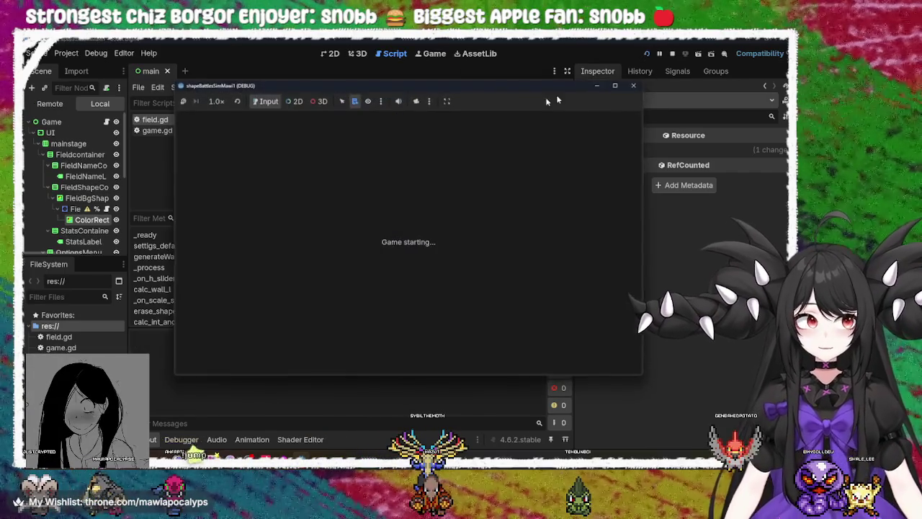
Step: Lower the vertex count to a triangle in the running game, then close it
mouse_move(442, 130)
left_mouse_down()
mouse_move(430, 129)
mouse_move(470, 130)
mouse_move(401, 152)
mouse_move(622, 155)
mouse_move(350, 161)
mouse_move(606, 150)
mouse_move(410, 131)
left_mouse_up()
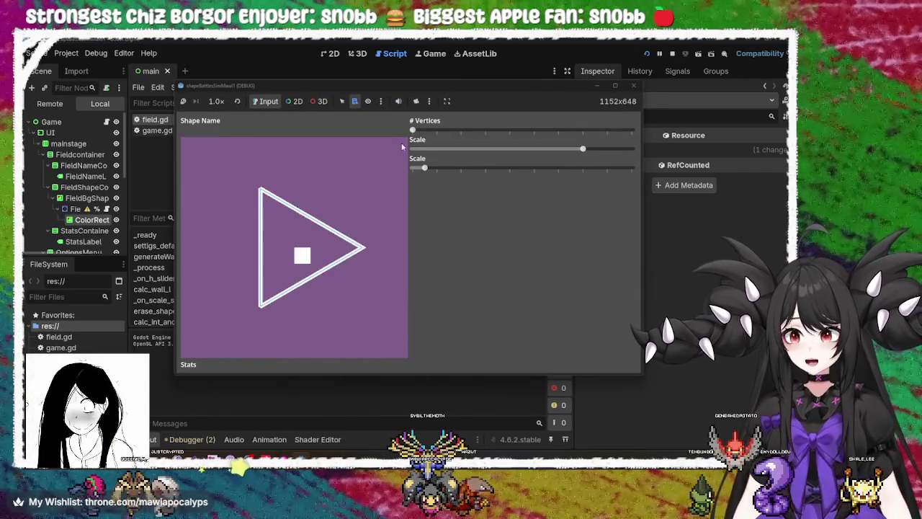
left_click(633, 86)
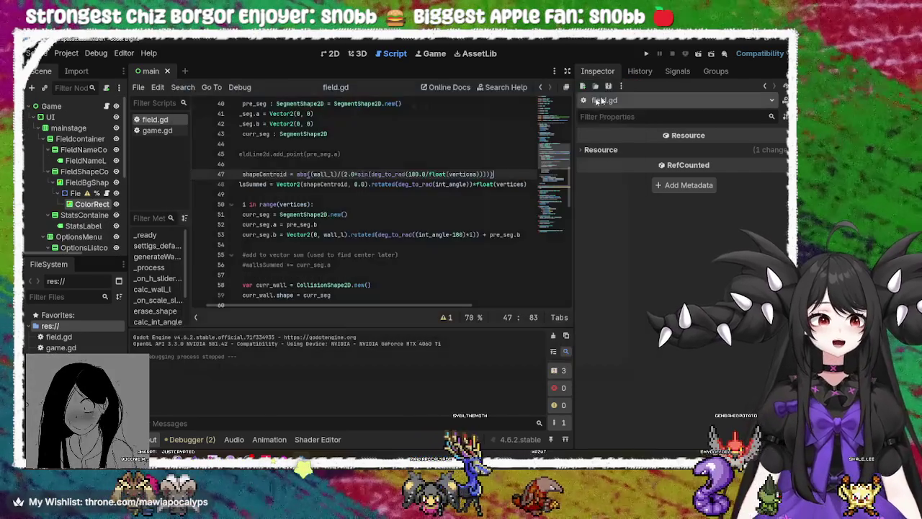
double_click(302, 174)
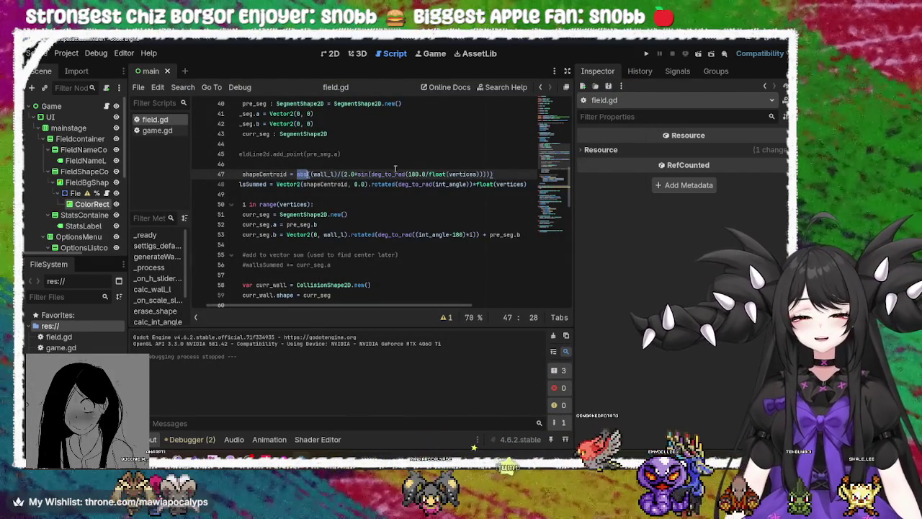
type("abs()")
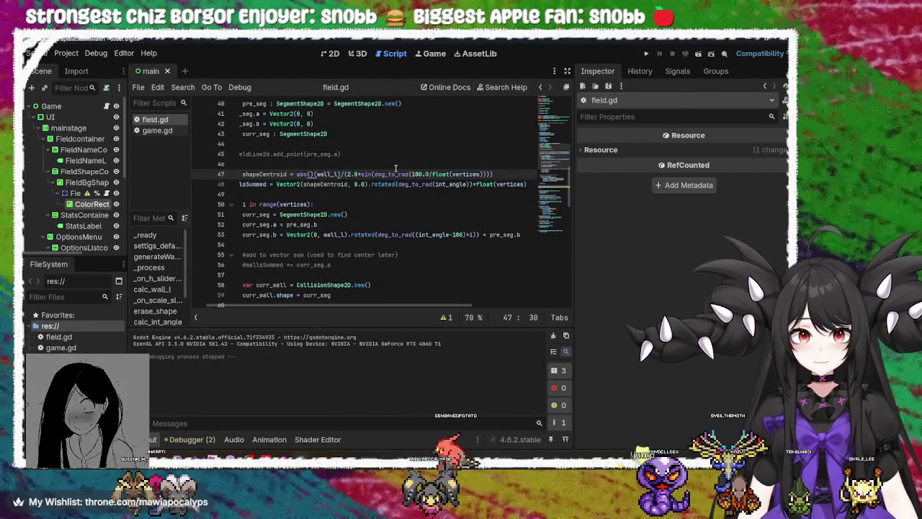
key("BackSpace")
key("BackSpace")
key("BackSpace")
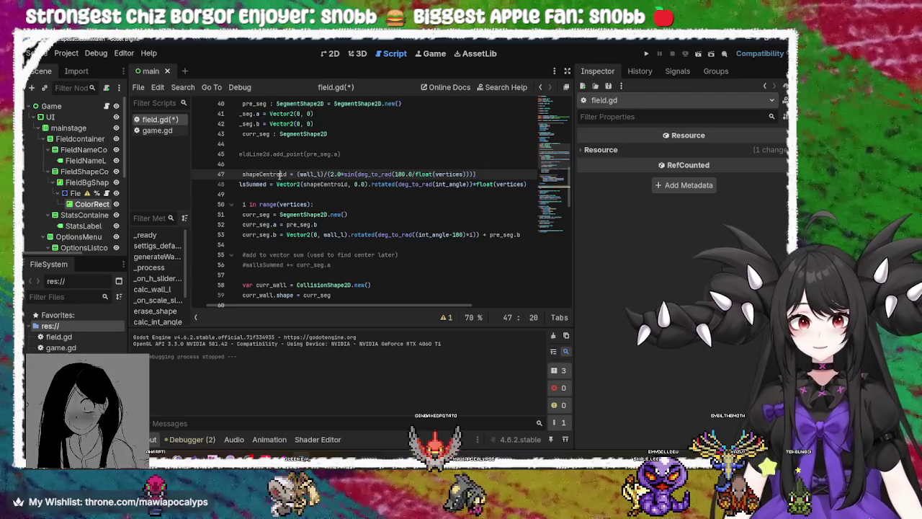
double_click(279, 175)
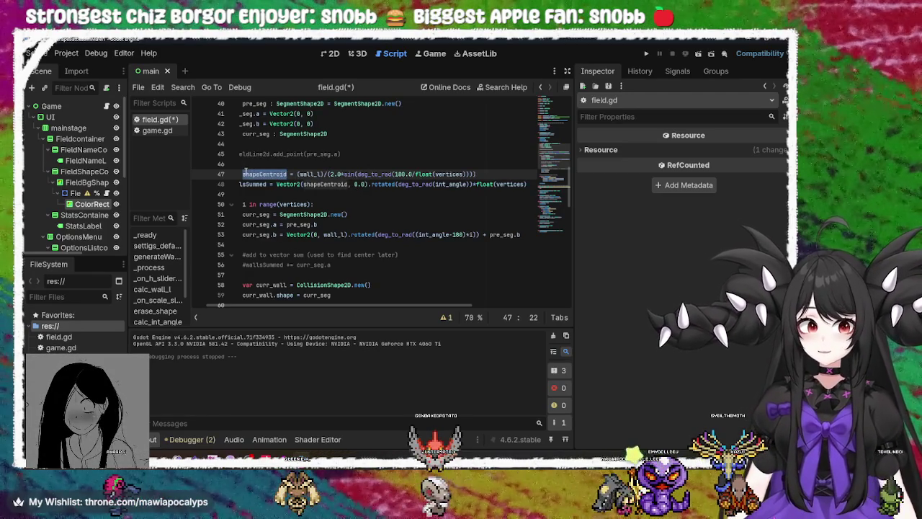
left_click(243, 174)
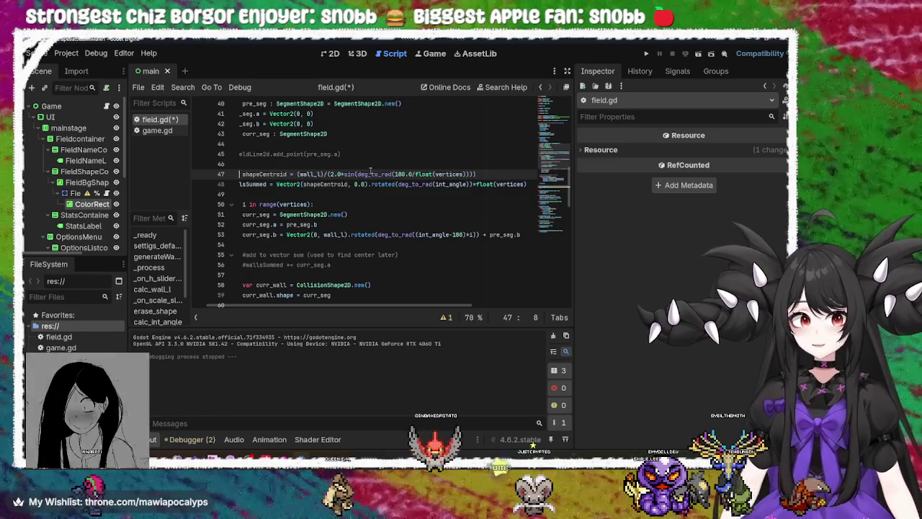
key("Home")
key("Home")
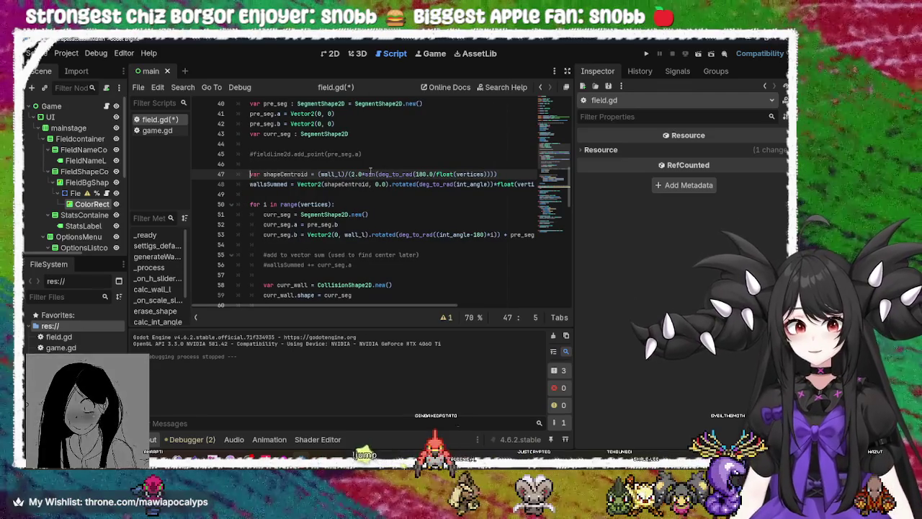
key("Right")
key("Right")
key("ctrl+Right")
key("ctrl+Right")
key("ctrl+Right")
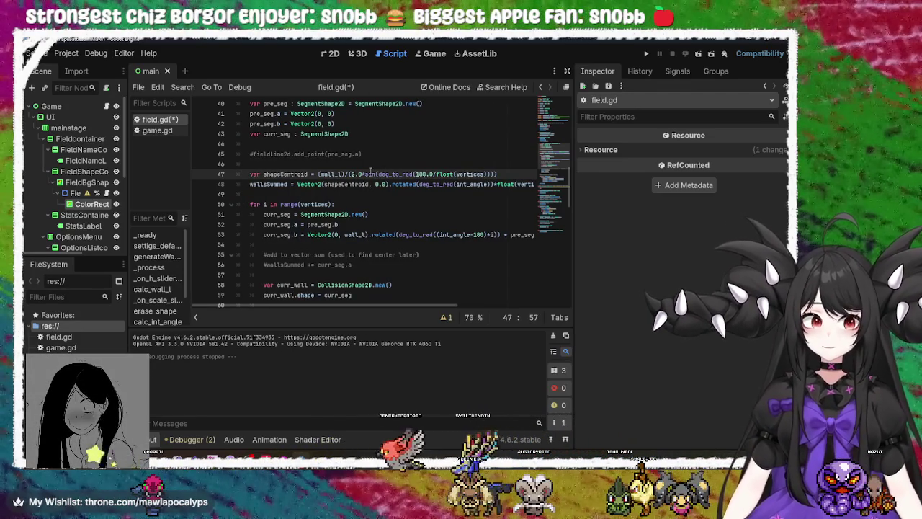
double_click(333, 175)
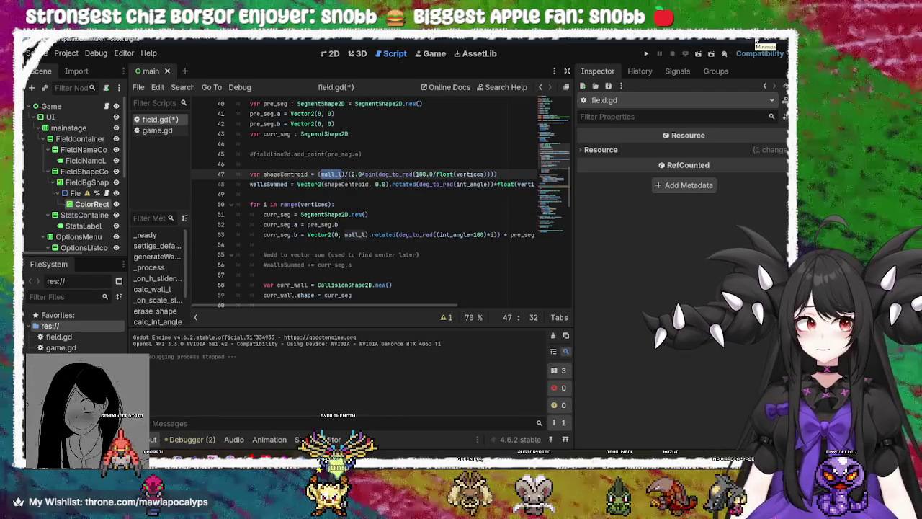
double_click(288, 175)
left_click(288, 184)
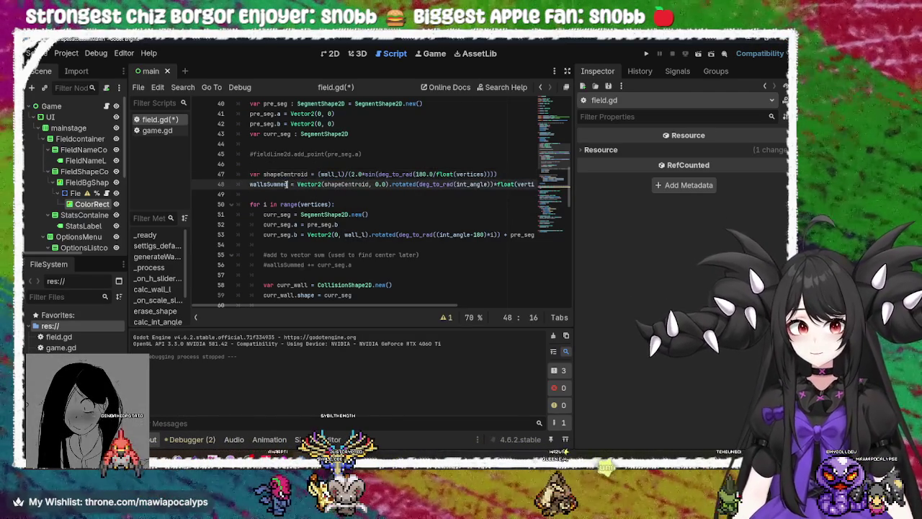
double_click(274, 185)
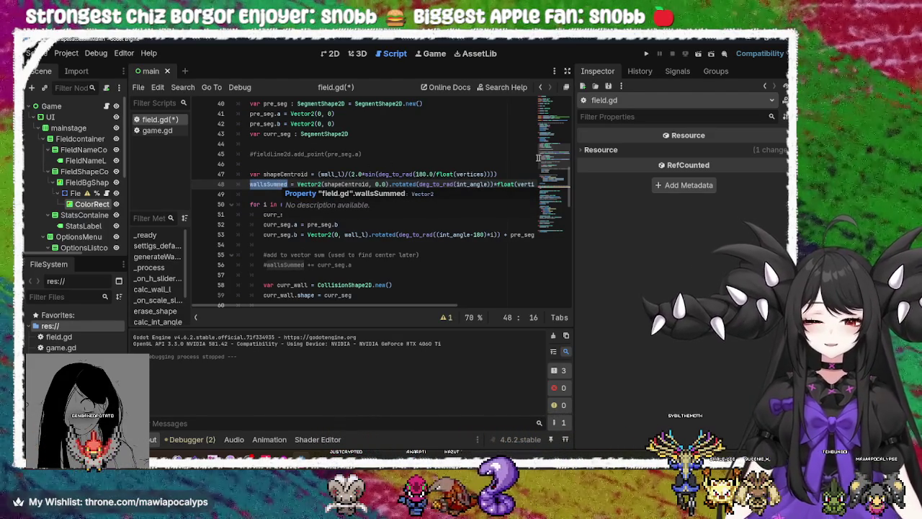
left_click(497, 184)
key("End")
key("Up")
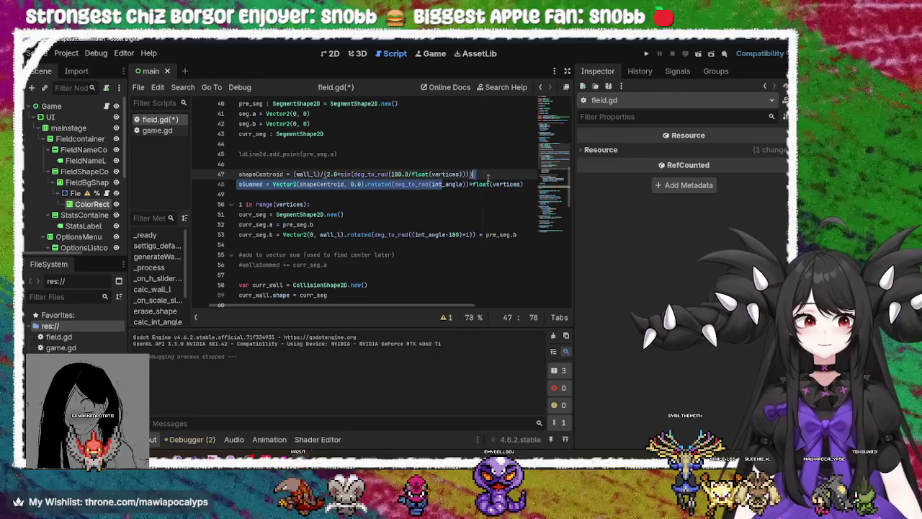
left_click(352, 185)
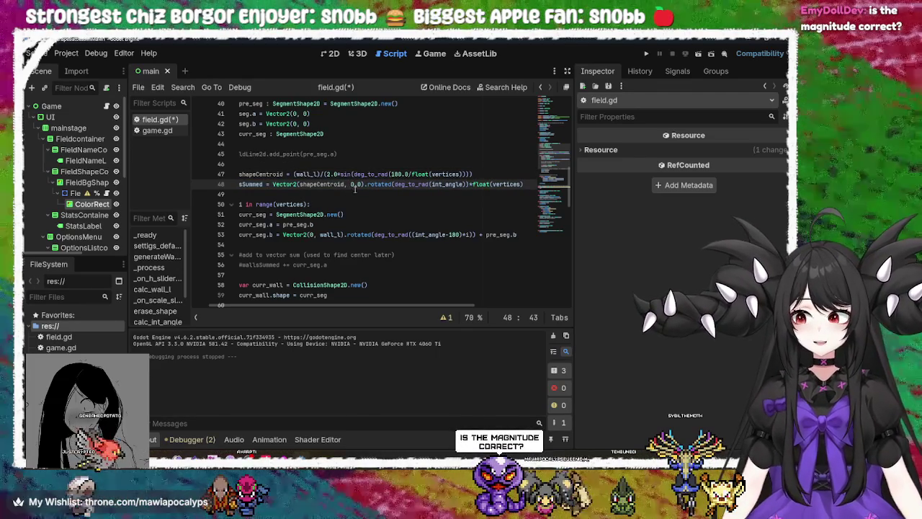
left_click_drag(403, 301, 371, 301)
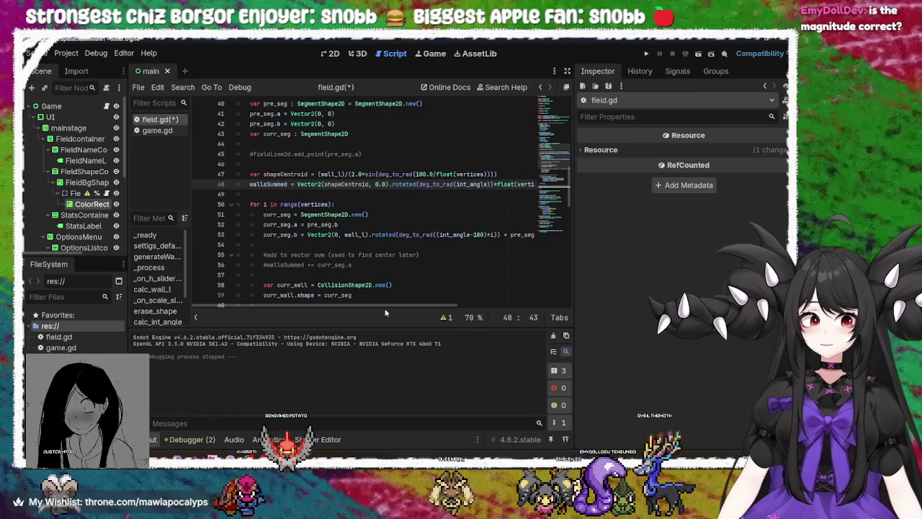
mouse_move(394, 307)
left_mouse_down()
mouse_move(453, 307)
mouse_move(378, 303)
left_mouse_up()
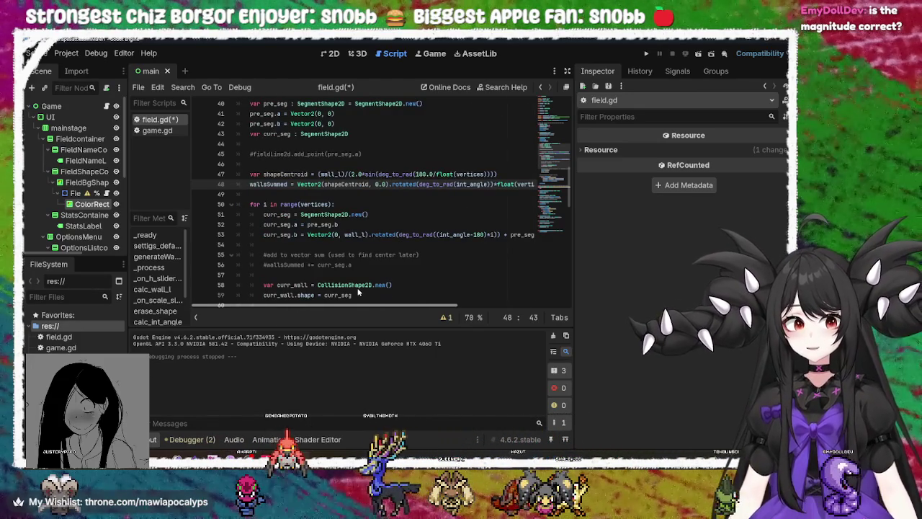
scroll(453, 285, "right", 4)
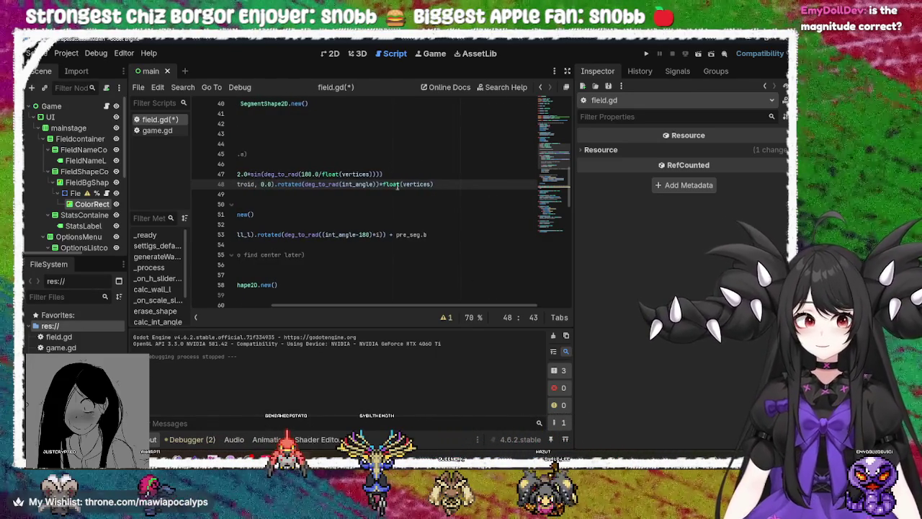
Step: Append *float(vertices) to line 47, save field.gd, and relaunch the game
left_click(396, 173)
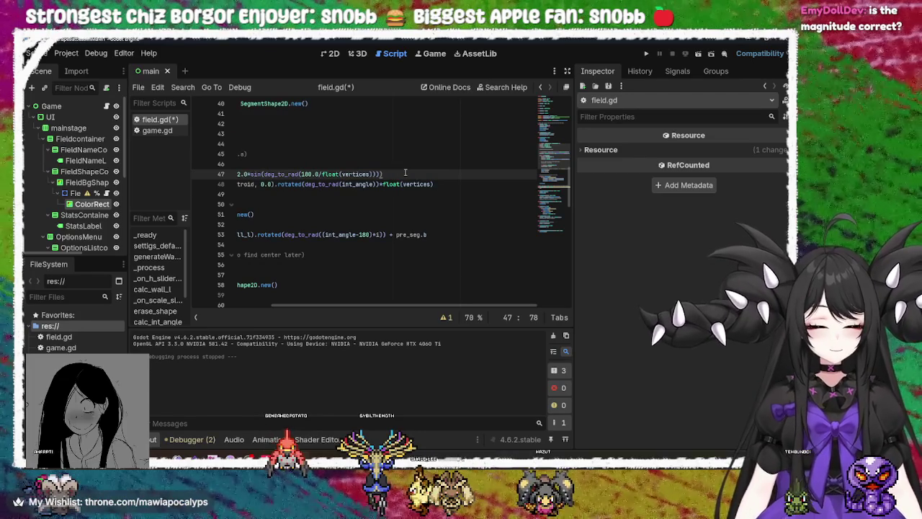
type("*")
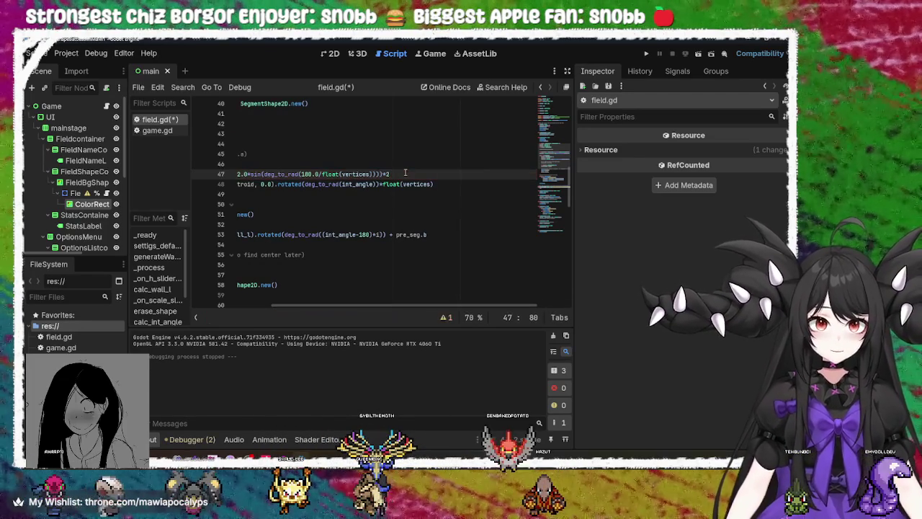
type("fl")
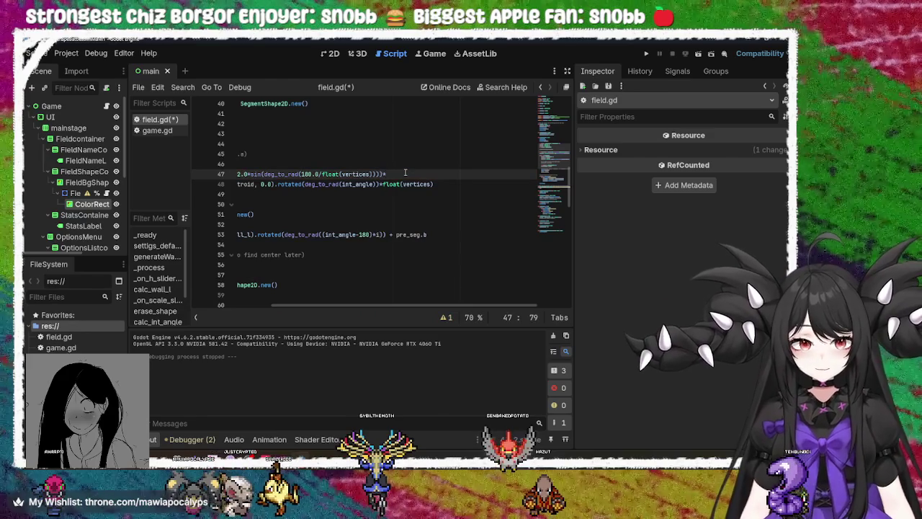
type("oat")
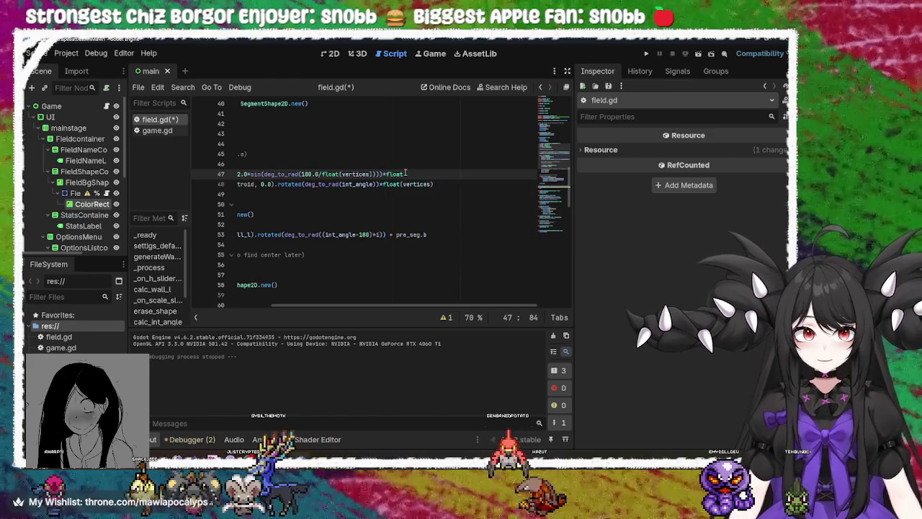
type("(ve")
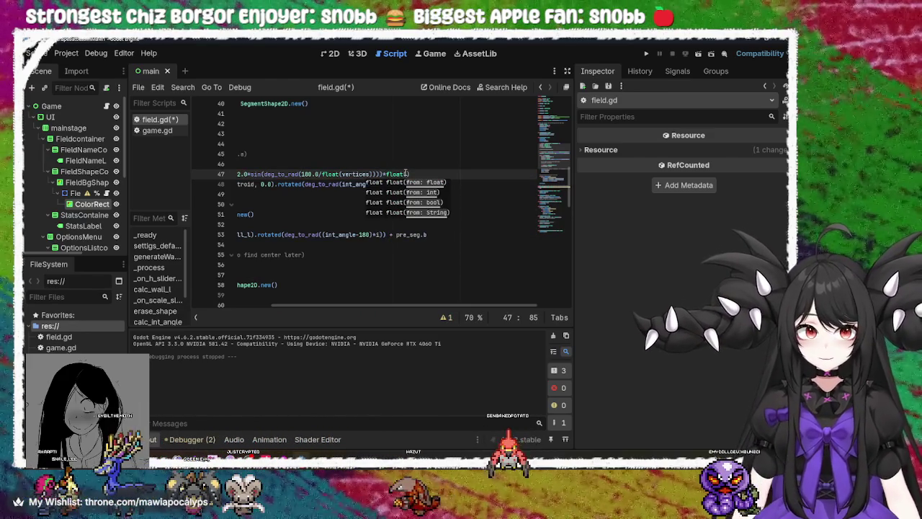
type("rtices")
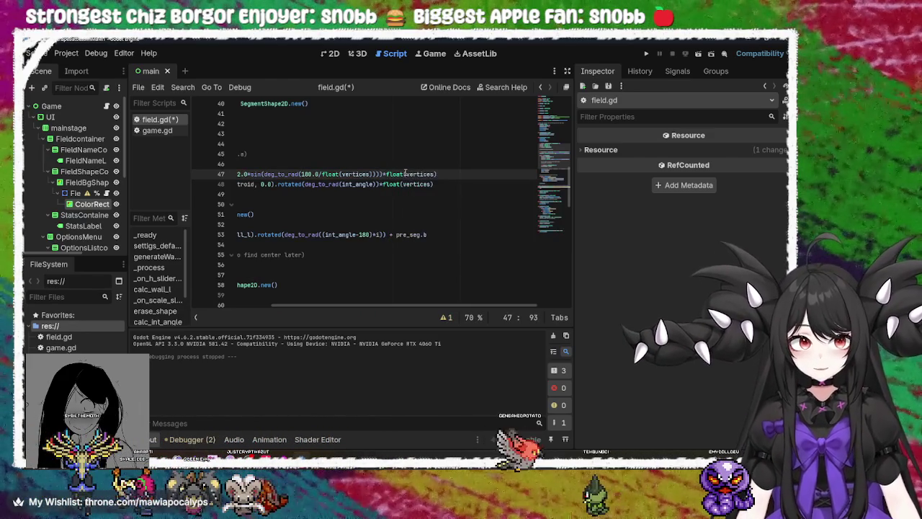
key("ctrl+s")
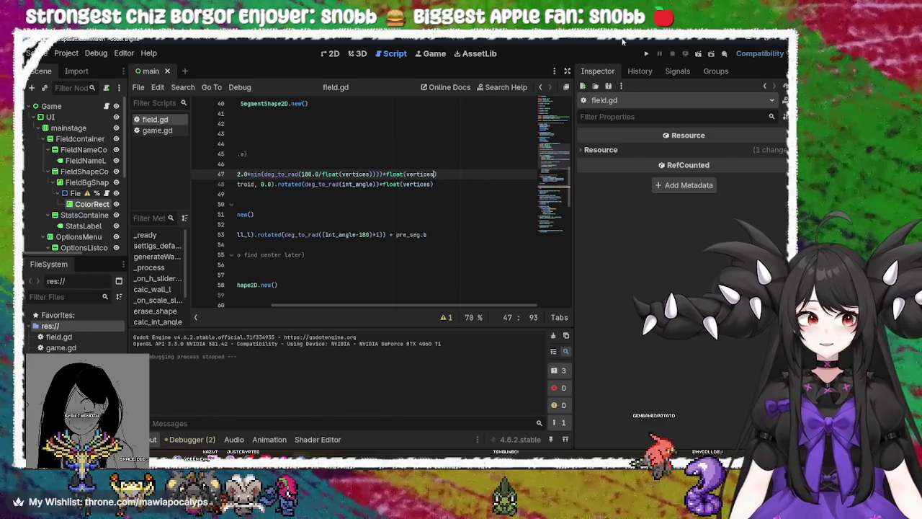
left_click(645, 55)
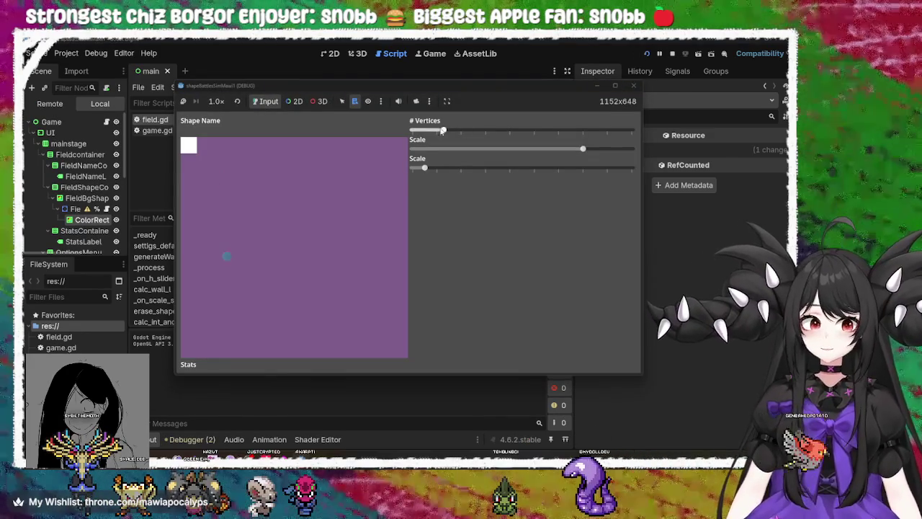
mouse_move(443, 164)
left_mouse_down()
mouse_move(409, 164)
mouse_move(507, 164)
left_mouse_up()
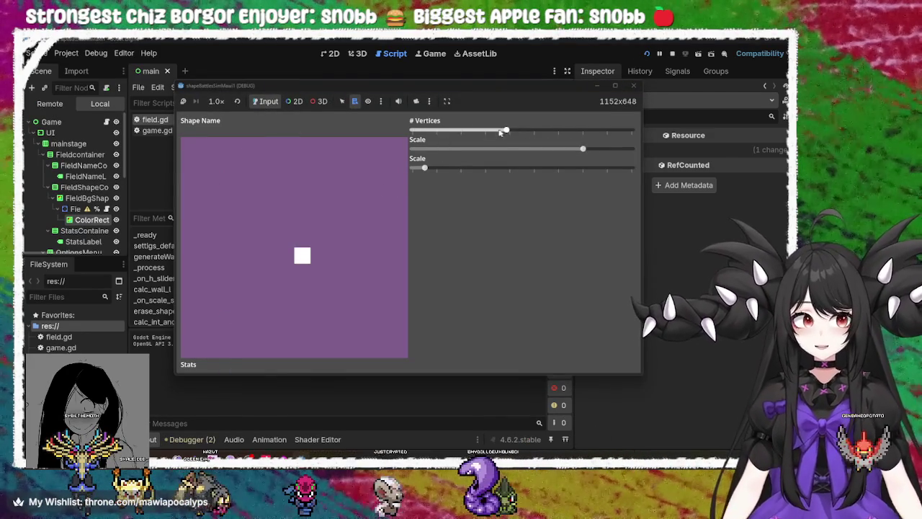
mouse_move(409, 166)
left_mouse_down()
mouse_move(569, 168)
mouse_move(414, 168)
mouse_move(473, 167)
left_mouse_up()
mouse_move(582, 149)
left_mouse_down()
mouse_move(426, 150)
mouse_move(461, 151)
mouse_move(445, 152)
mouse_move(432, 141)
mouse_move(400, 142)
mouse_move(470, 152)
mouse_move(418, 153)
mouse_move(438, 151)
mouse_move(417, 155)
mouse_move(432, 155)
mouse_move(446, 168)
mouse_move(397, 171)
mouse_move(479, 167)
mouse_move(403, 173)
left_mouse_up()
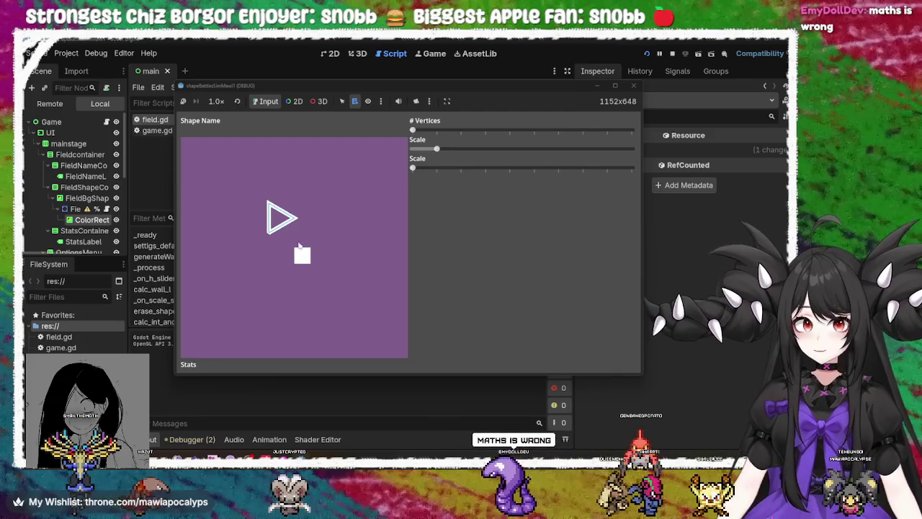
left_click(634, 85)
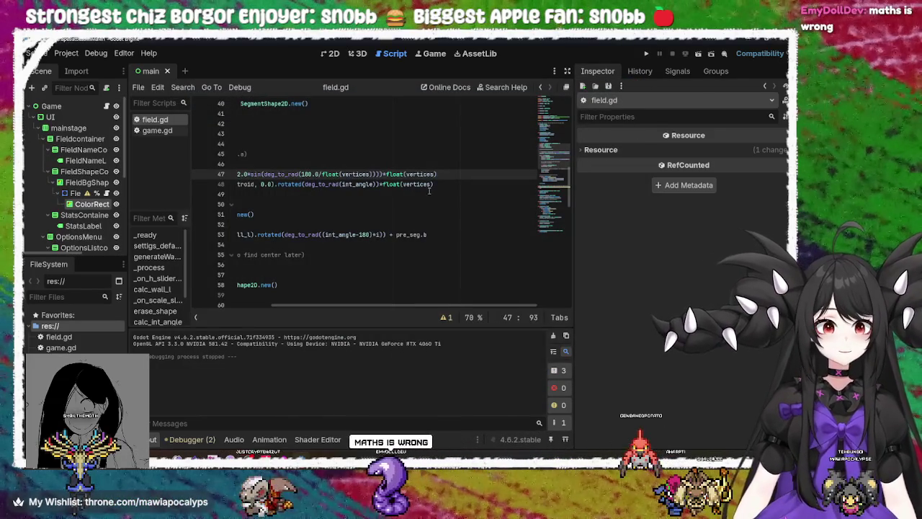
left_click_drag(439, 301, 361, 296)
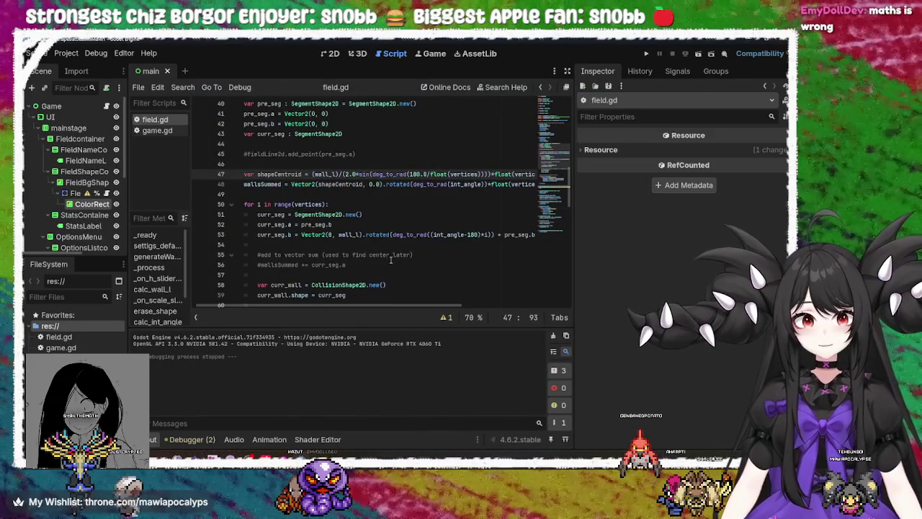
scroll(390, 259, "down", 3)
scroll(405, 247, "up", 3)
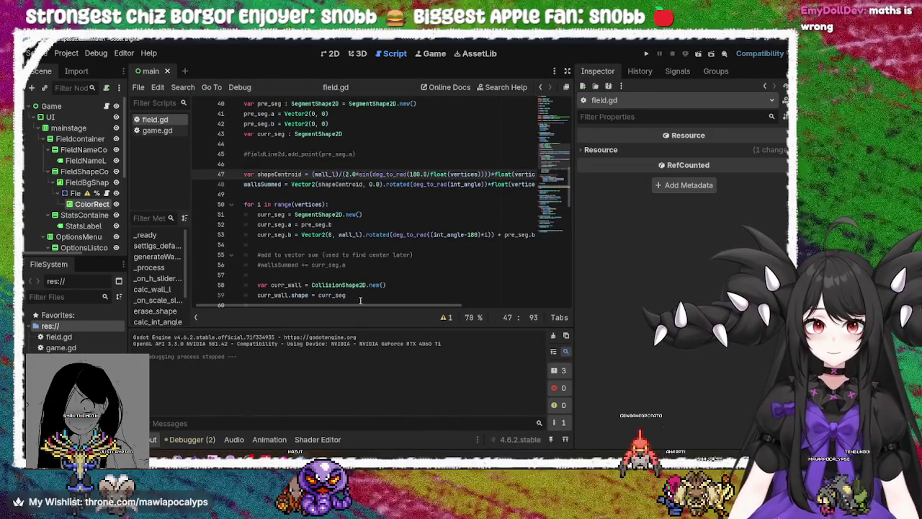
mouse_move(362, 306)
left_mouse_down()
mouse_move(402, 307)
mouse_move(346, 307)
left_mouse_up()
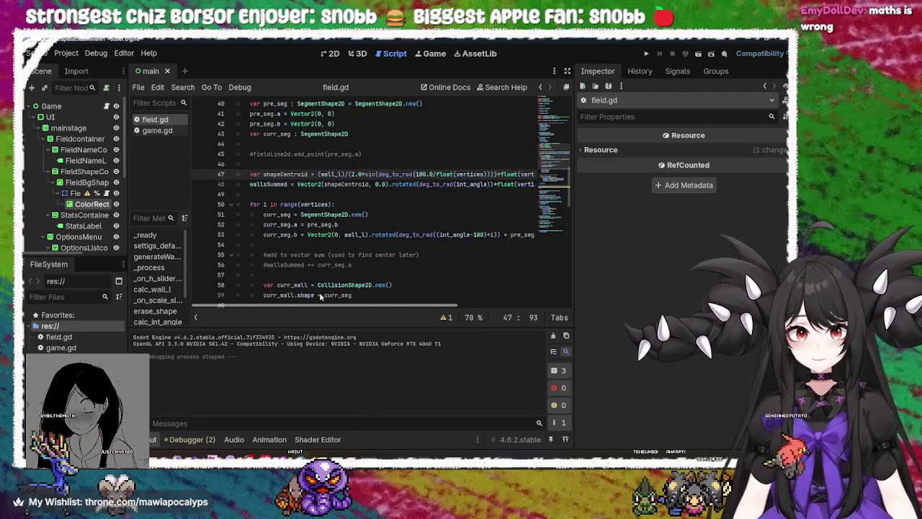
left_click(313, 184)
scroll(375, 225, "down", 4)
scroll(376, 226, "down", 4)
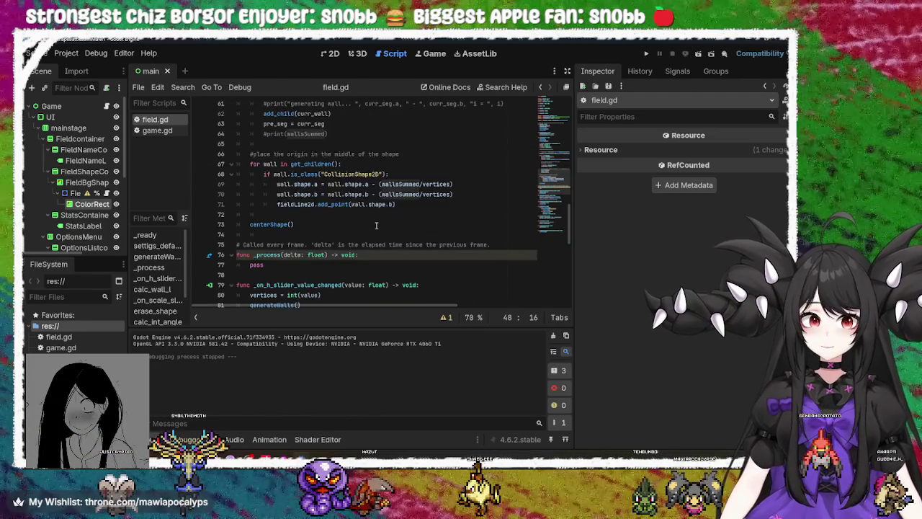
scroll(375, 225, "down", 6)
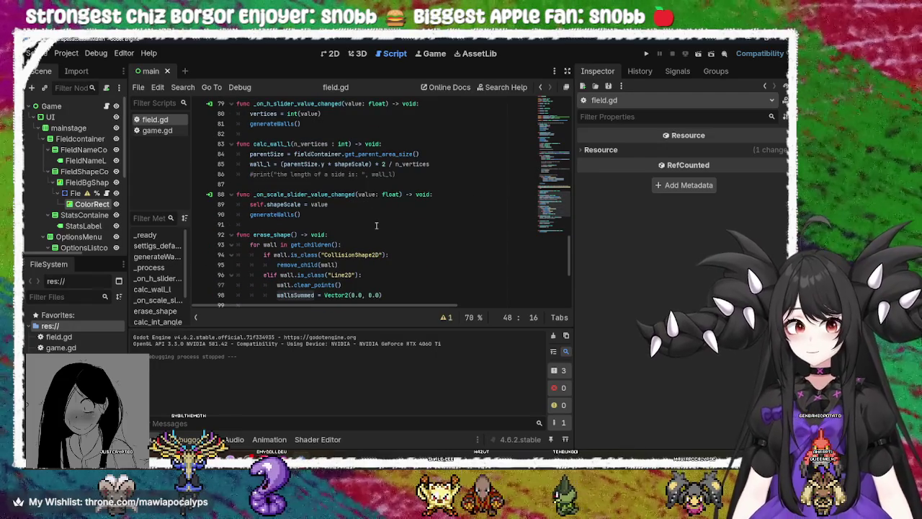
scroll(375, 226, "down", 5)
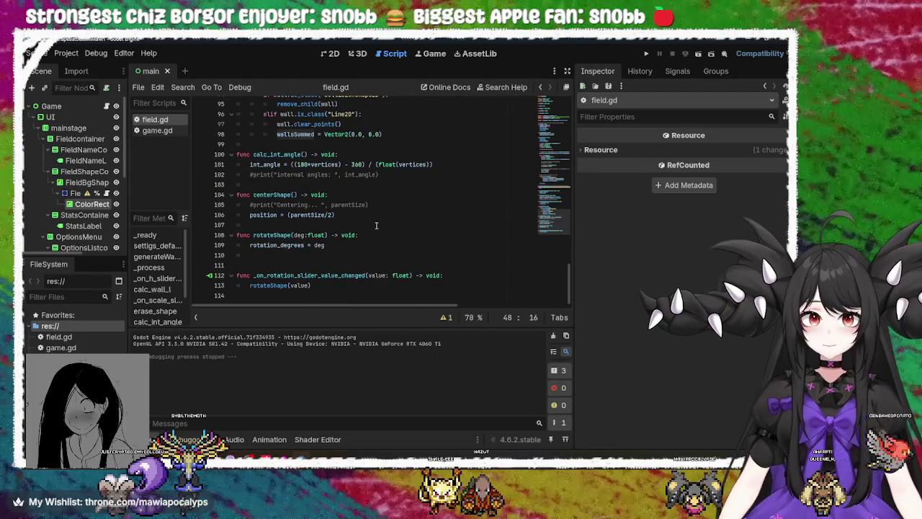
scroll(370, 227, "up", 15)
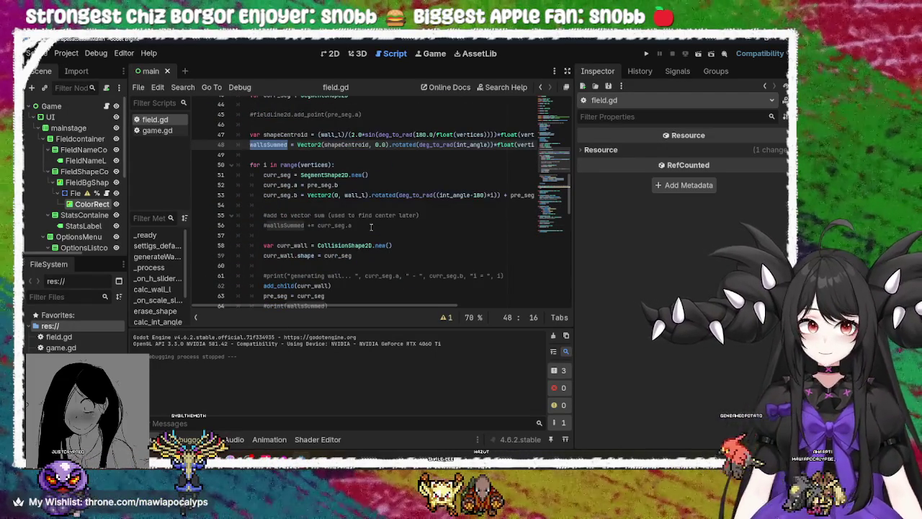
scroll(371, 226, "down", 4)
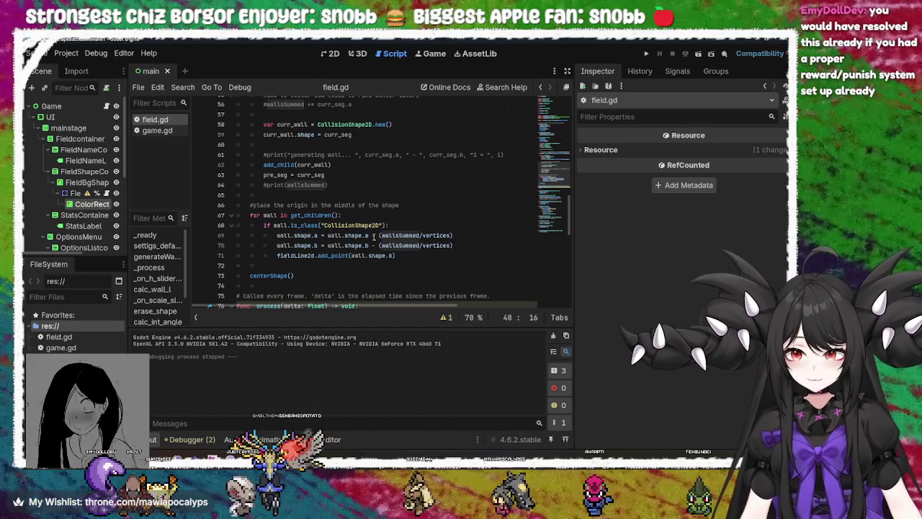
scroll(435, 214, "up", 5)
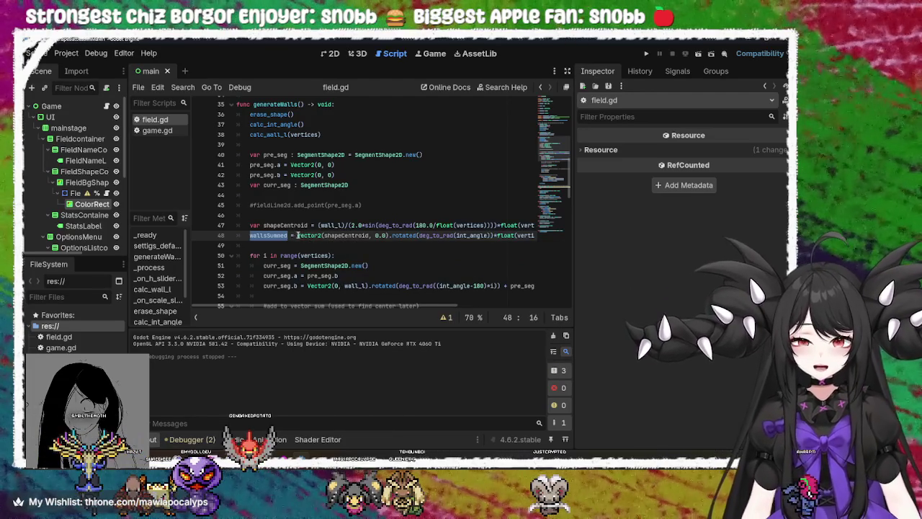
left_click(311, 236)
double_click(271, 235)
double_click(310, 236)
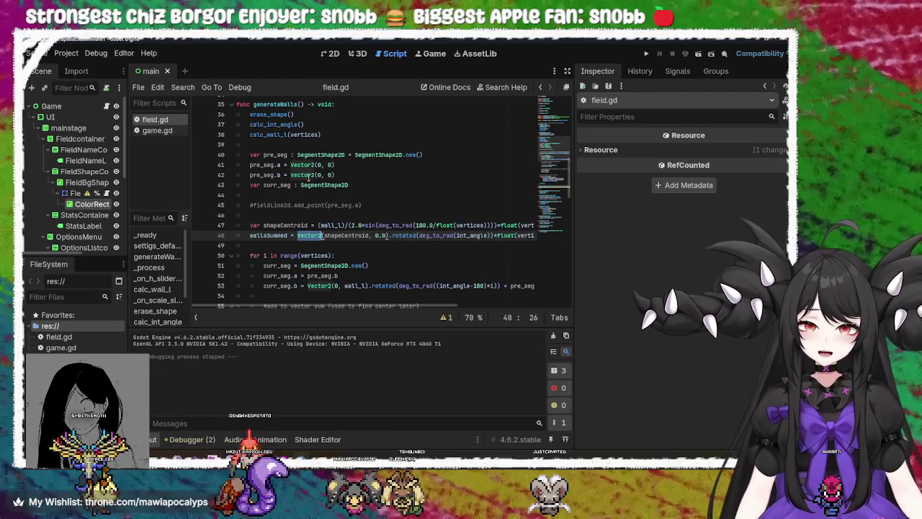
left_click(356, 167)
left_click(357, 175)
left_click(357, 185)
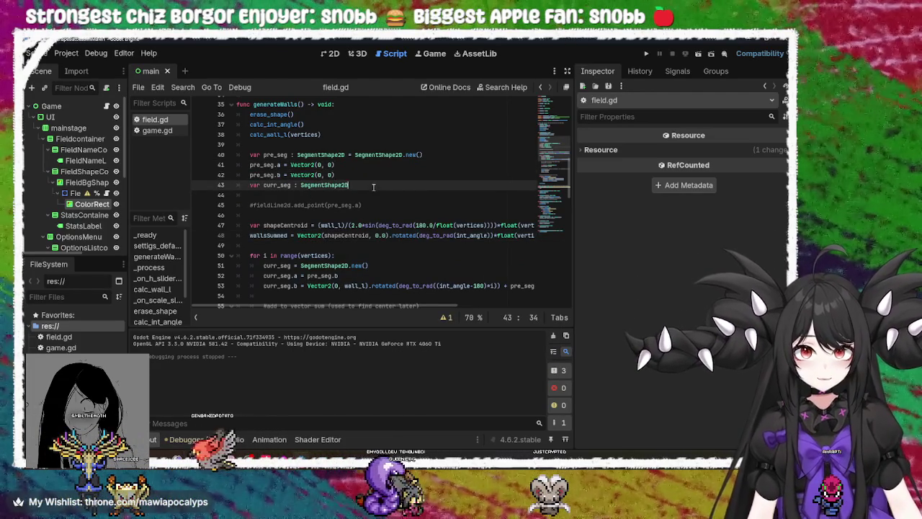
mouse_move(337, 308)
left_mouse_down()
mouse_move(407, 305)
mouse_move(328, 292)
mouse_move(425, 273)
left_mouse_up()
Step: Remove the *float(vertices) multiplier from line 48, save field.gd, and run the game
left_click(286, 235)
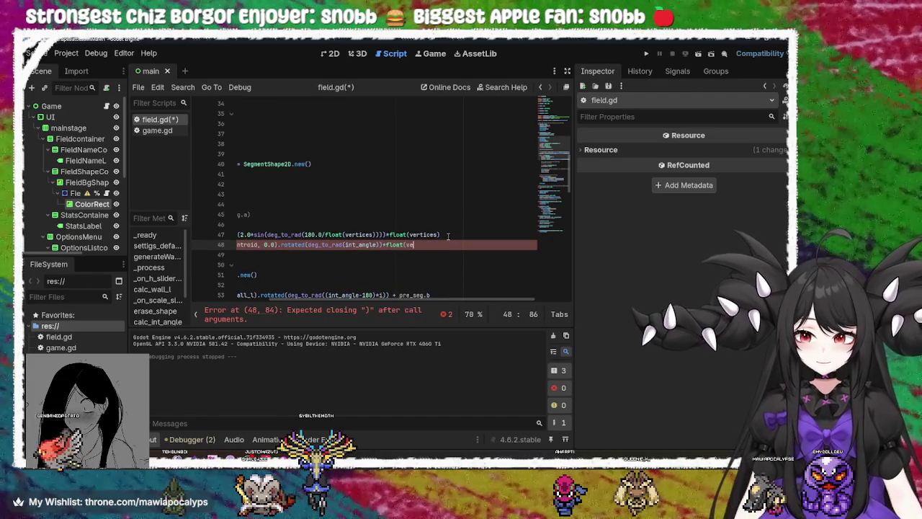
key("BackSpace")
key("BackSpace")
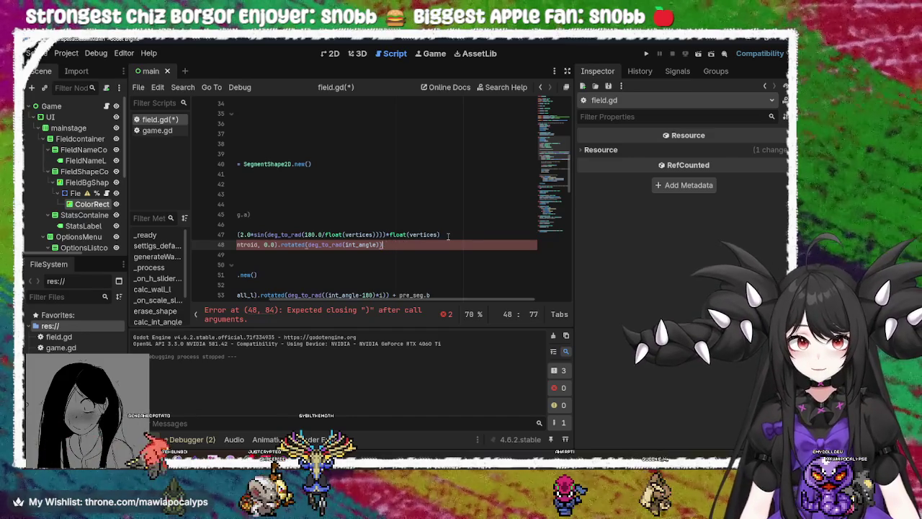
key("ctrl+s")
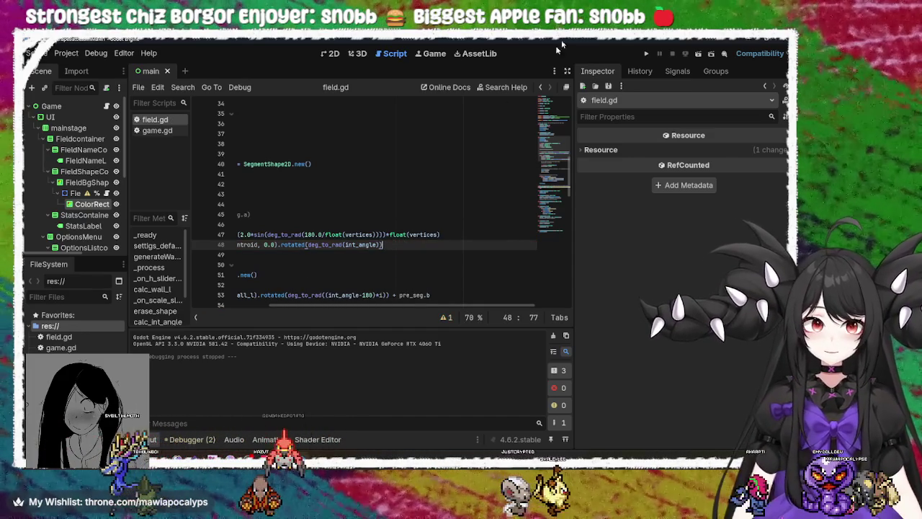
left_click(647, 54)
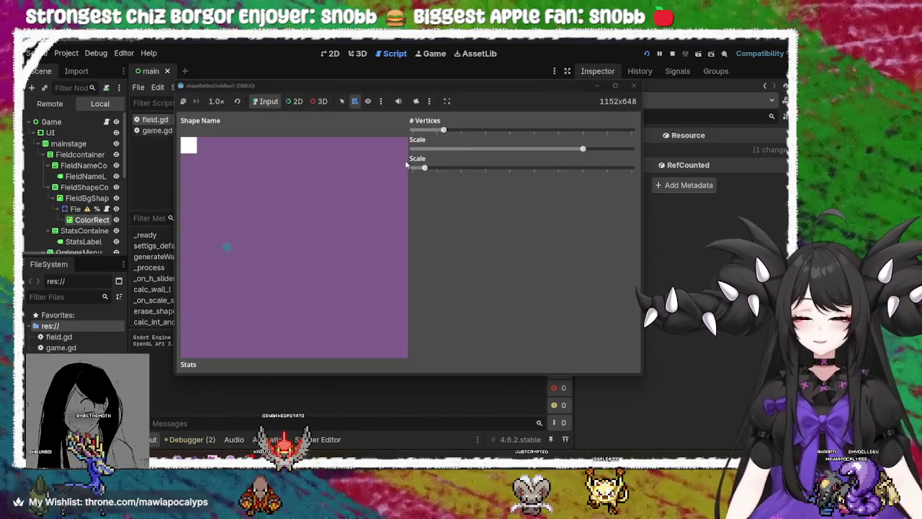